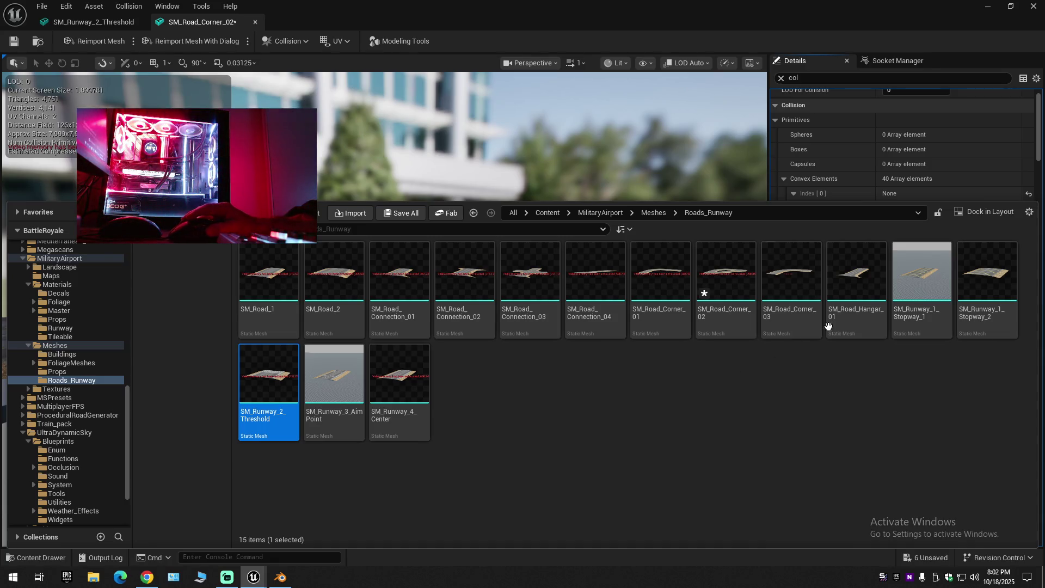
Open SM_Road_Connection_03 and filter its Details by 'col' to show its 84 convex elements.
click(547, 279)
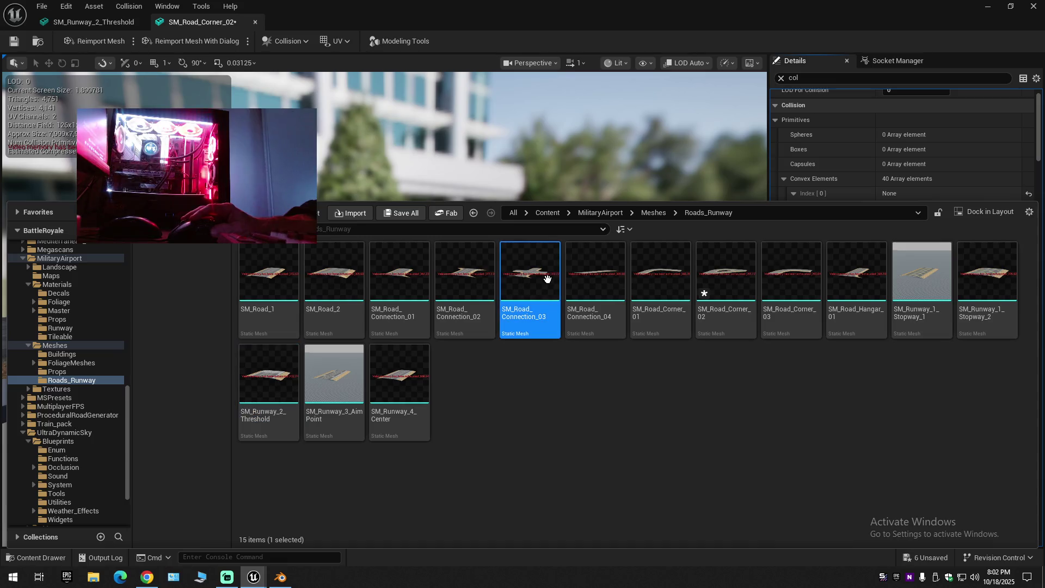
double_click(547, 279)
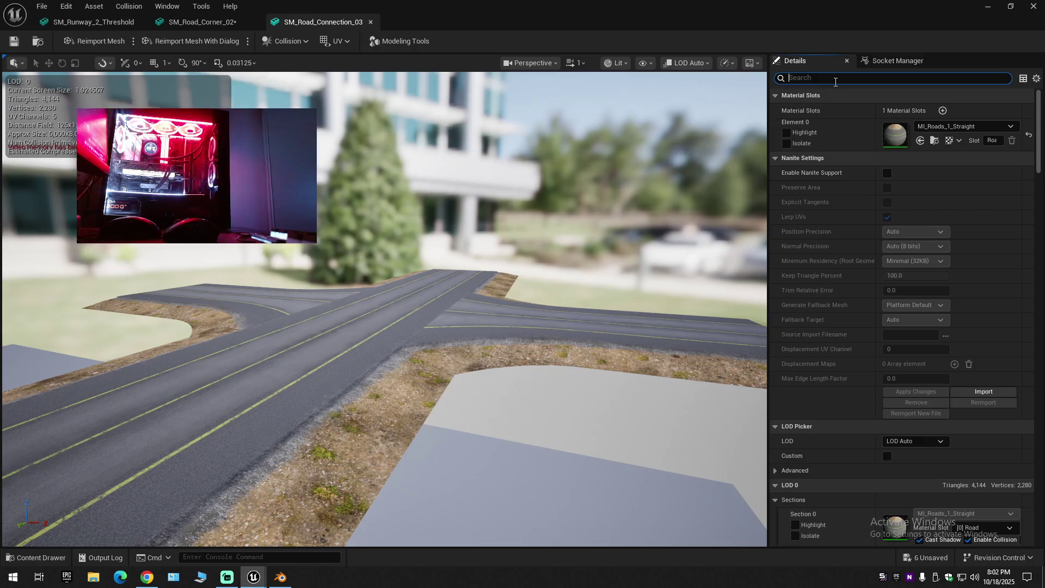
text(col)
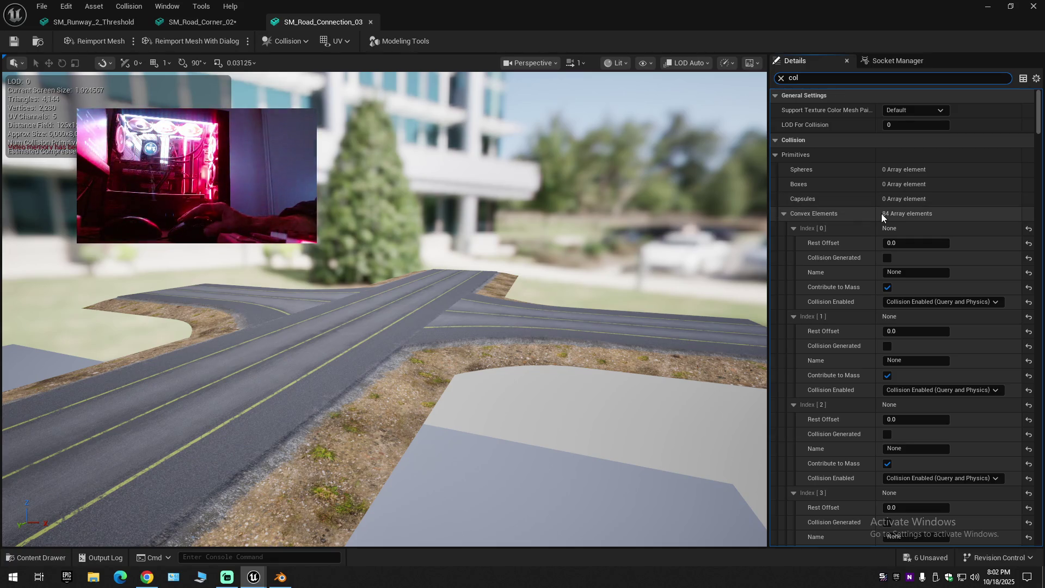
Close SM_Road_Connection_03 and scroll SM_Road_Corner_02's Details down to its BlockAll collision preset.
click(370, 23)
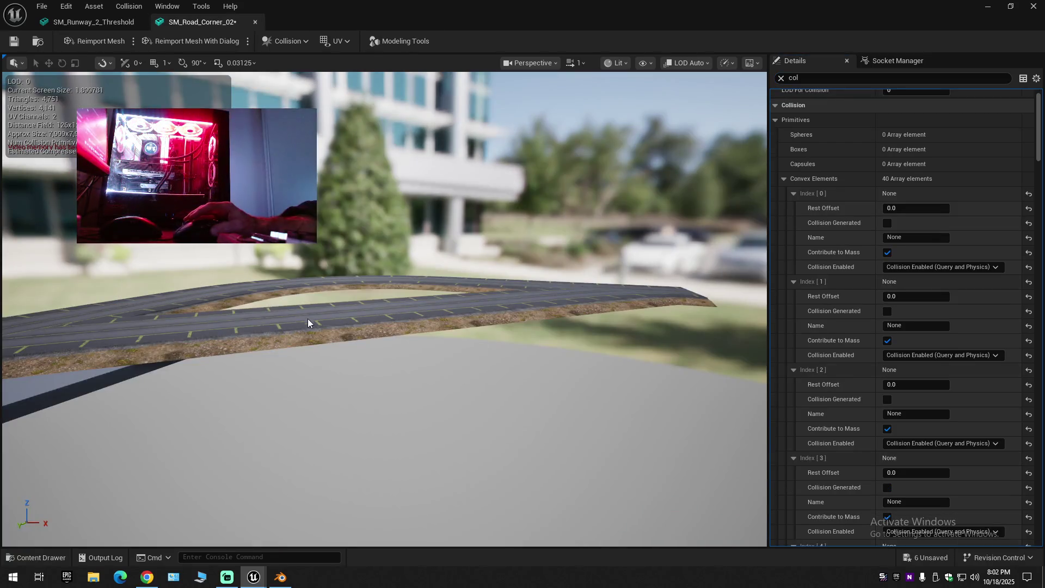
mouse_move(334, 305)
mouse_down()
mouse_move(240, 318)
mouse_move(185, 272)
mouse_up()
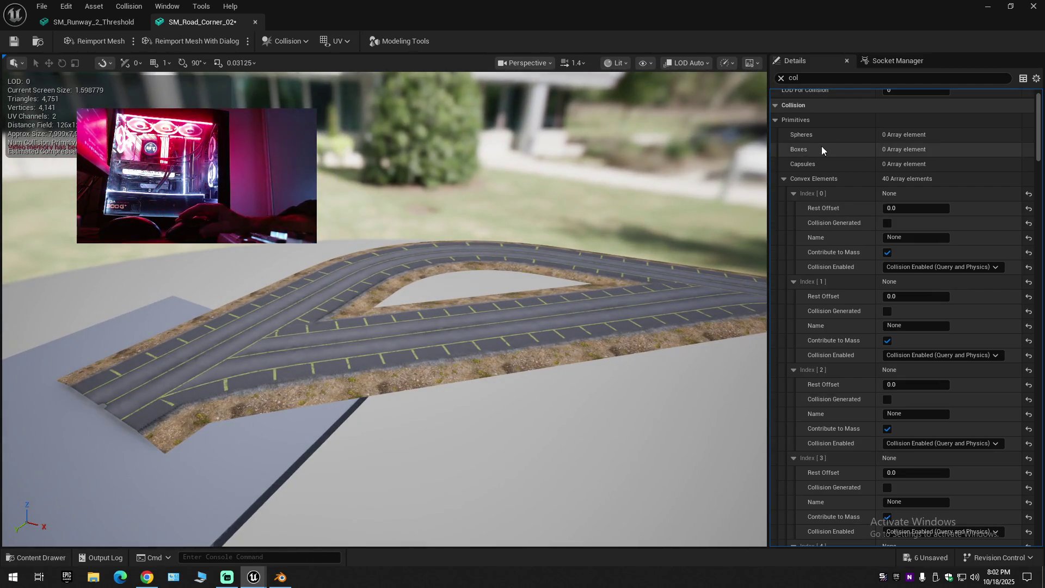
scroll(955, 131, up, 2)
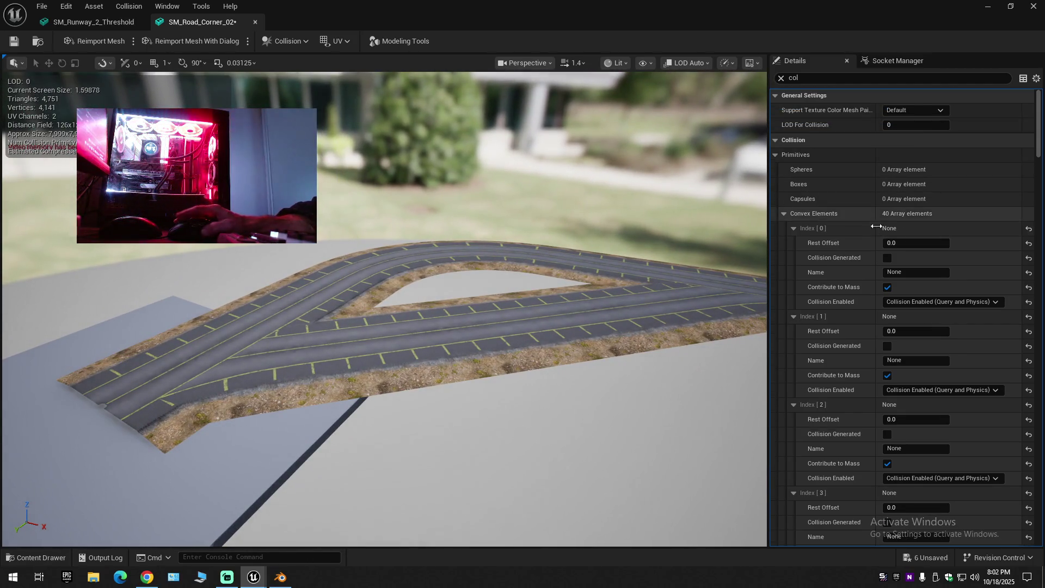
click(911, 110)
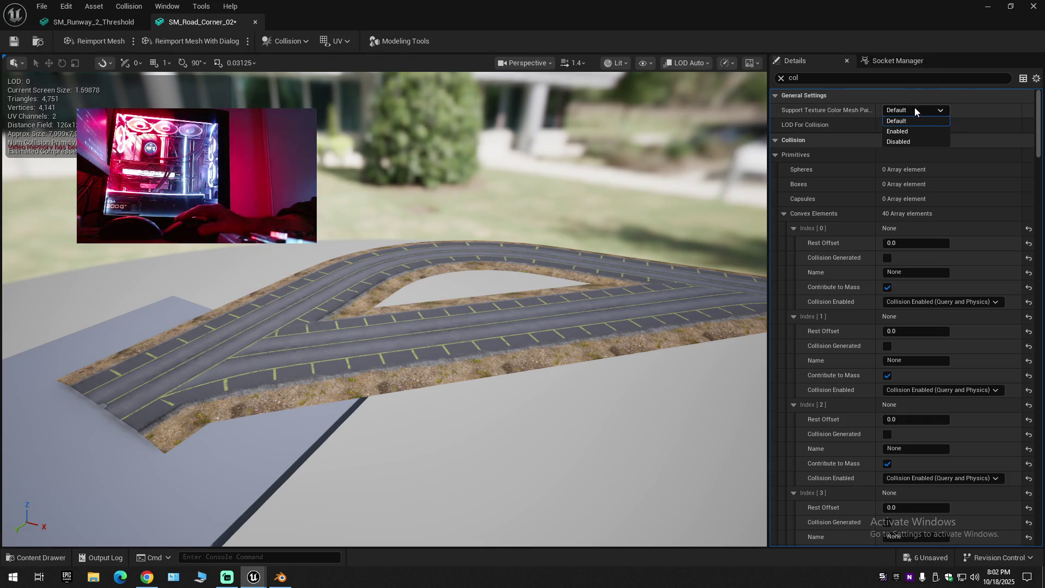
click(920, 120)
drag(1039, 160, 1042, 527)
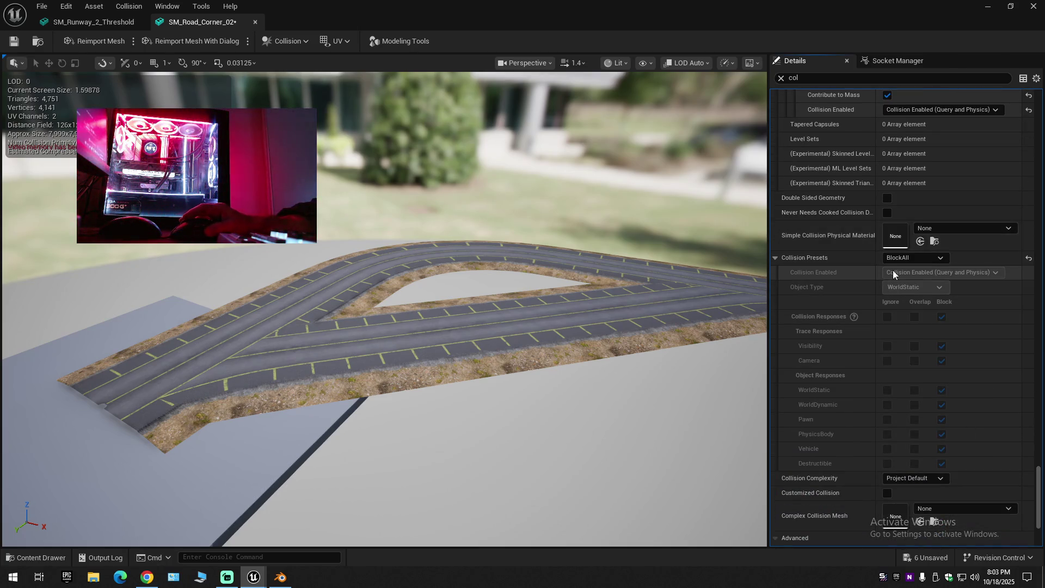
Change SM_Road_Corner_02's collision preset from BlockAll to NoCollision.
click(910, 259)
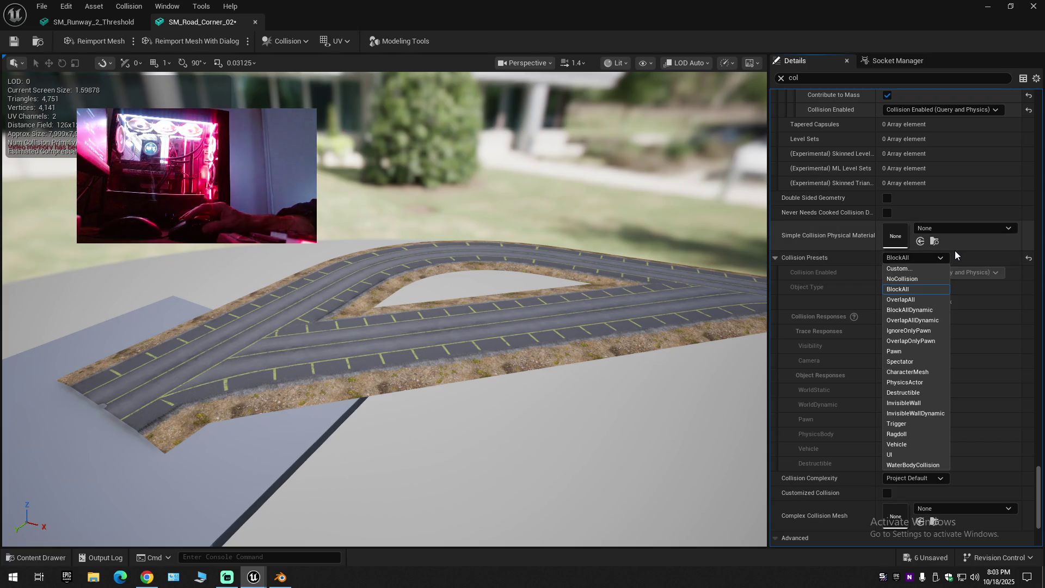
click(916, 280)
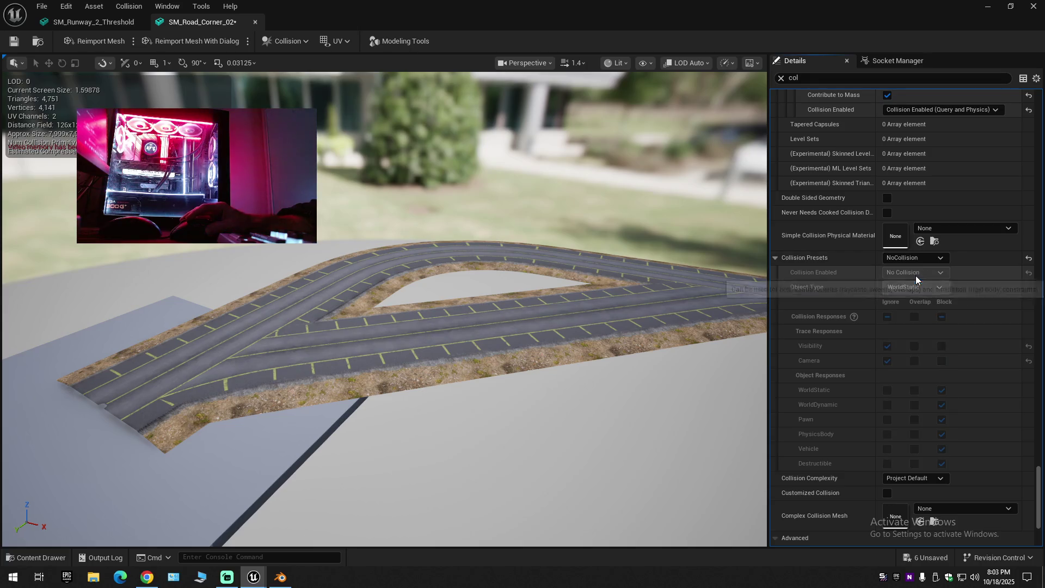
scroll(859, 419, down, 5)
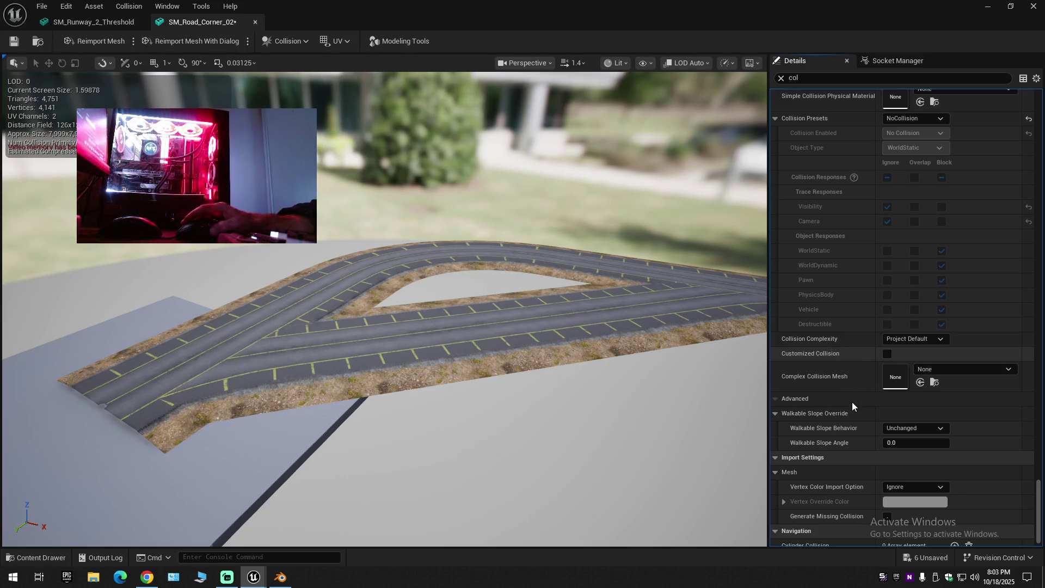
scroll(853, 419, down, 1)
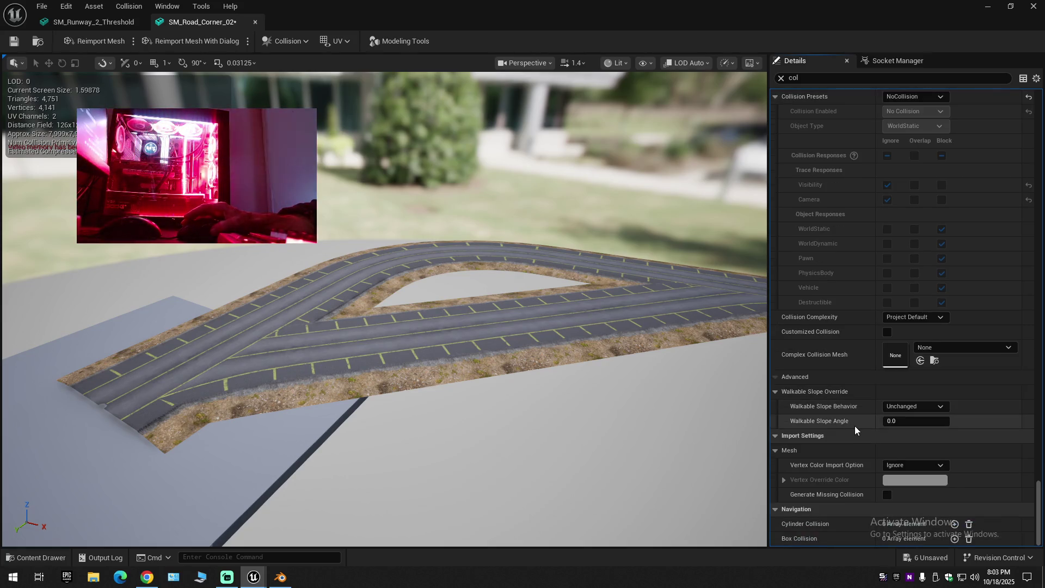
Check Walkable Slope Behavior, leaving it Unchanged, and restore the mesh editor to a smaller window.
click(907, 408)
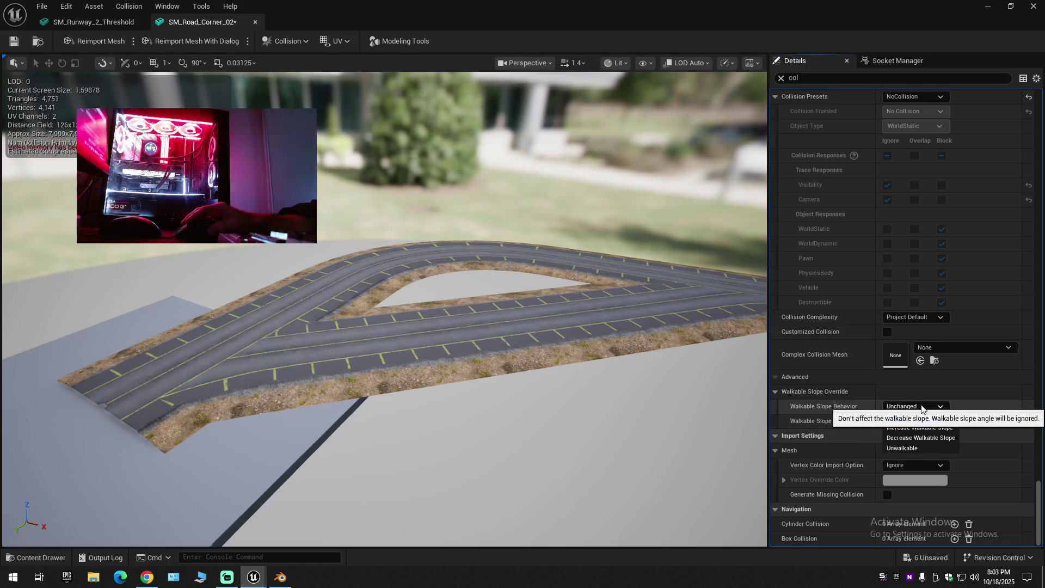
click(927, 406)
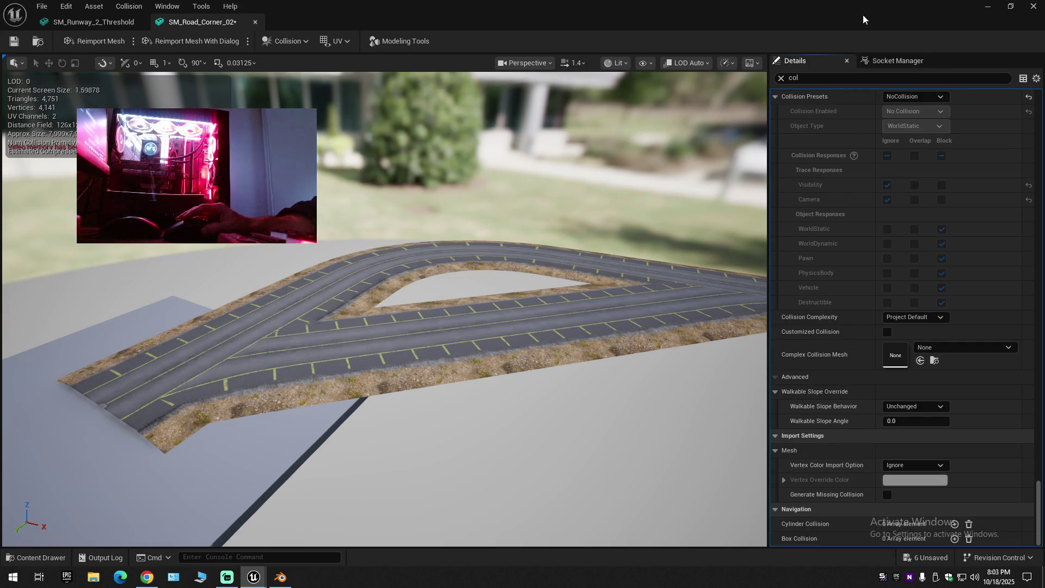
double_click(718, 16)
scroll(849, 381, down, 3)
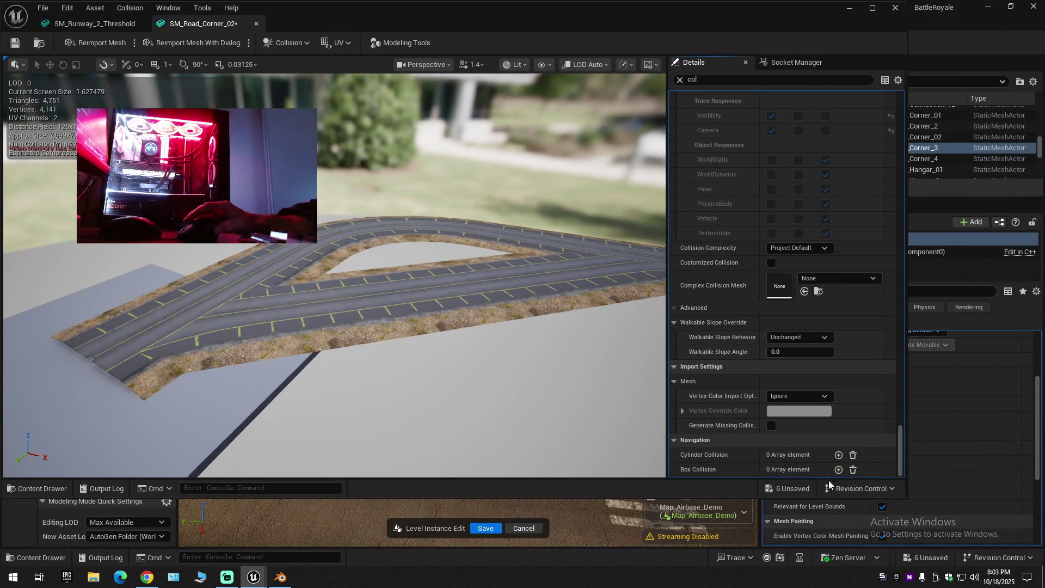
Save SM_Road_Corner_02 and switch the viewport view mode to Player Collision.
click(16, 43)
drag(401, 13, 494, 44)
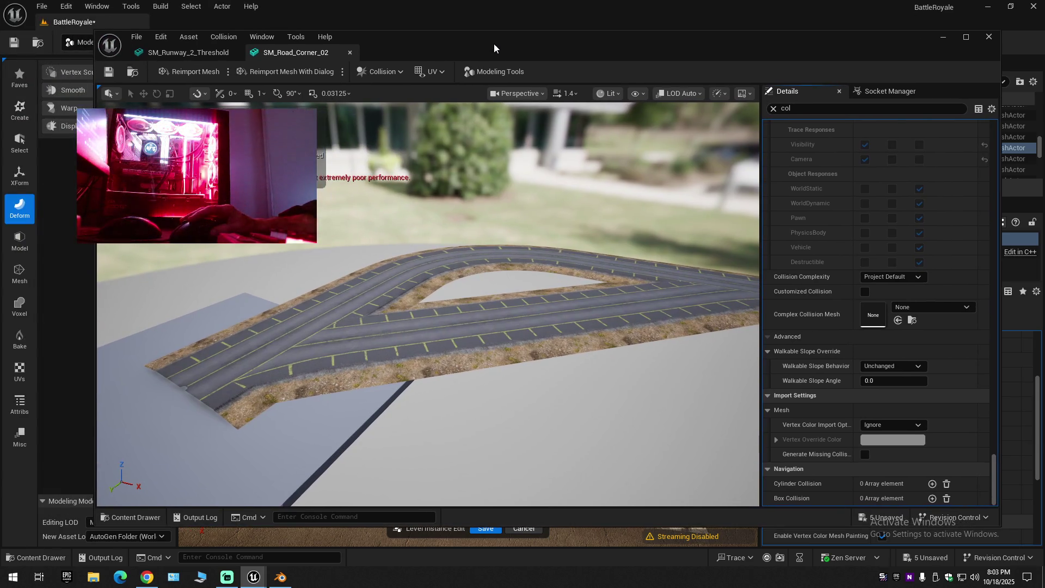
click(615, 95)
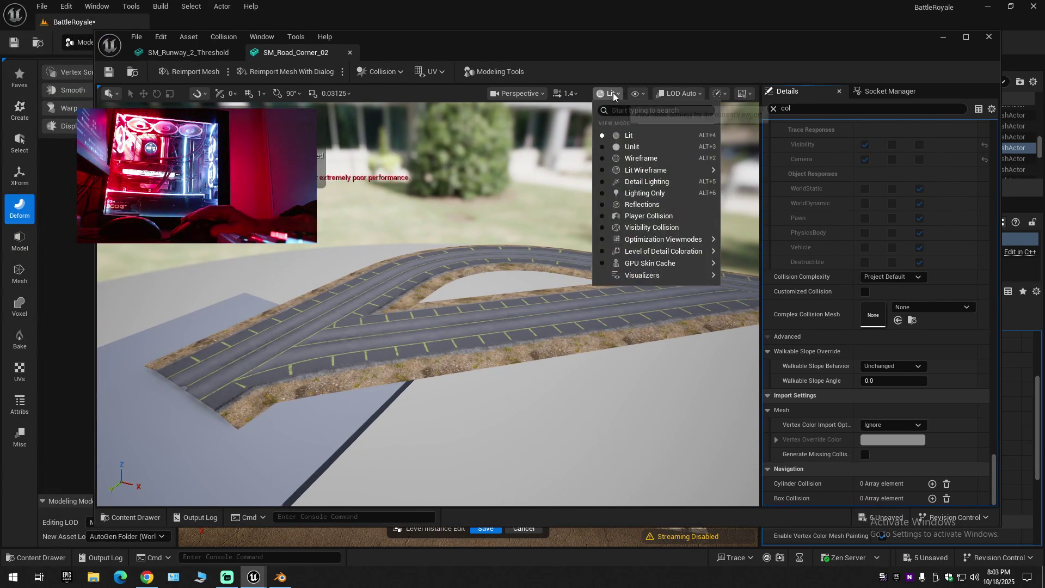
click(601, 217)
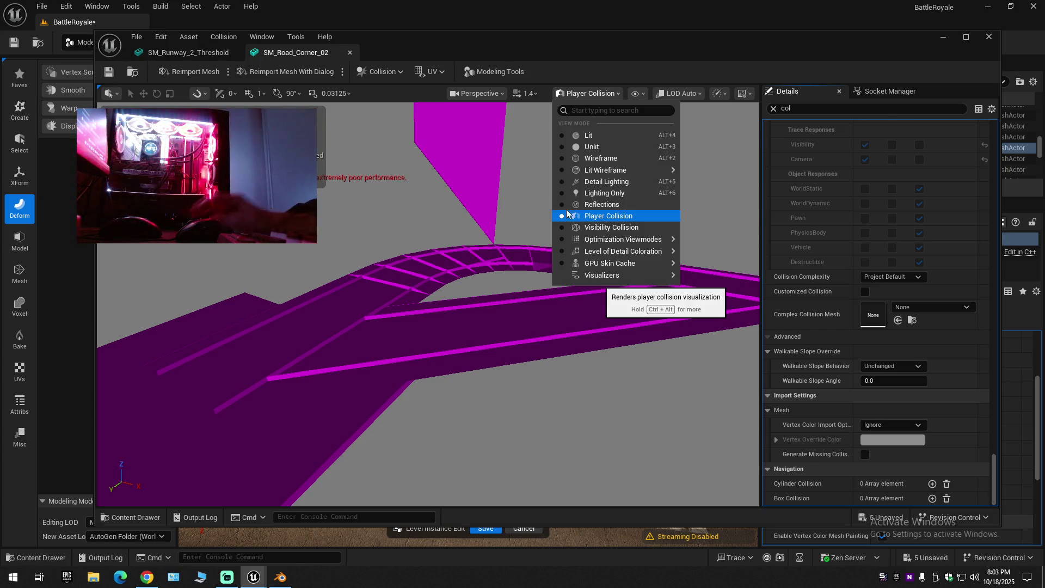
Frame the tall magenta collision wall beside the road and bring up Modeling Tools.
drag(383, 312, 566, 331)
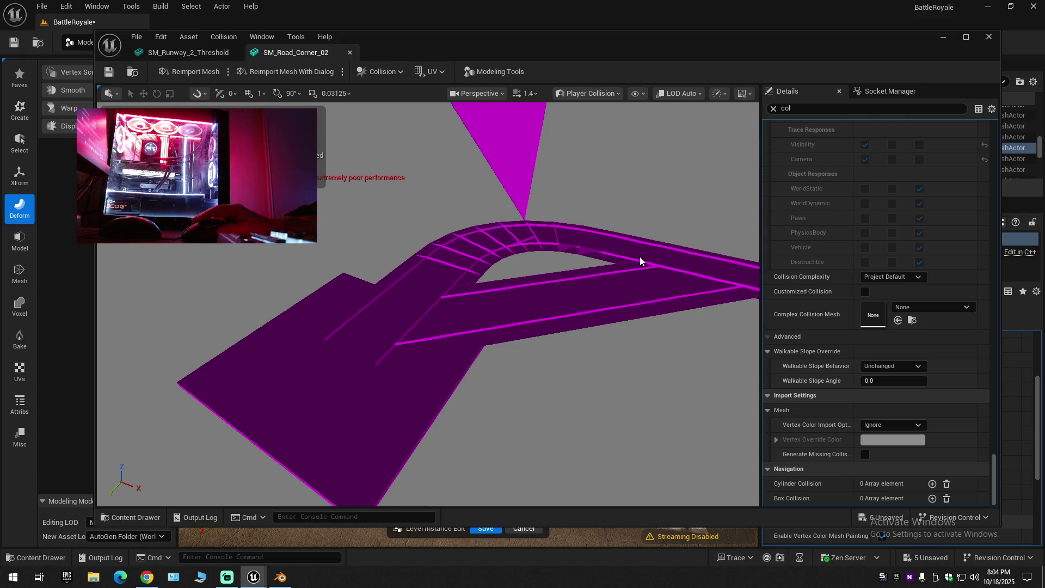
drag(547, 290, 489, 250)
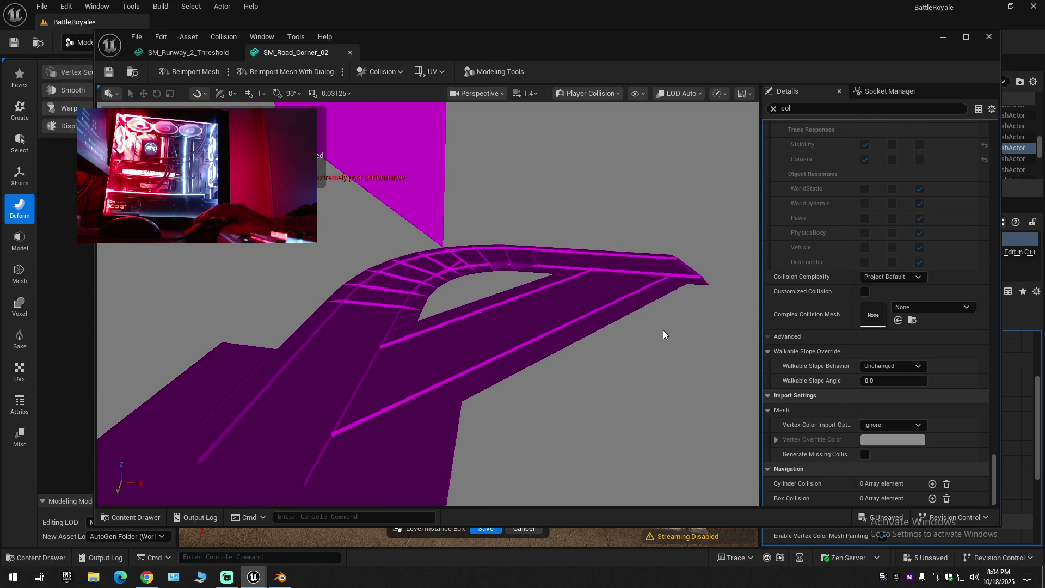
drag(407, 317, 408, 265)
drag(444, 303, 444, 303)
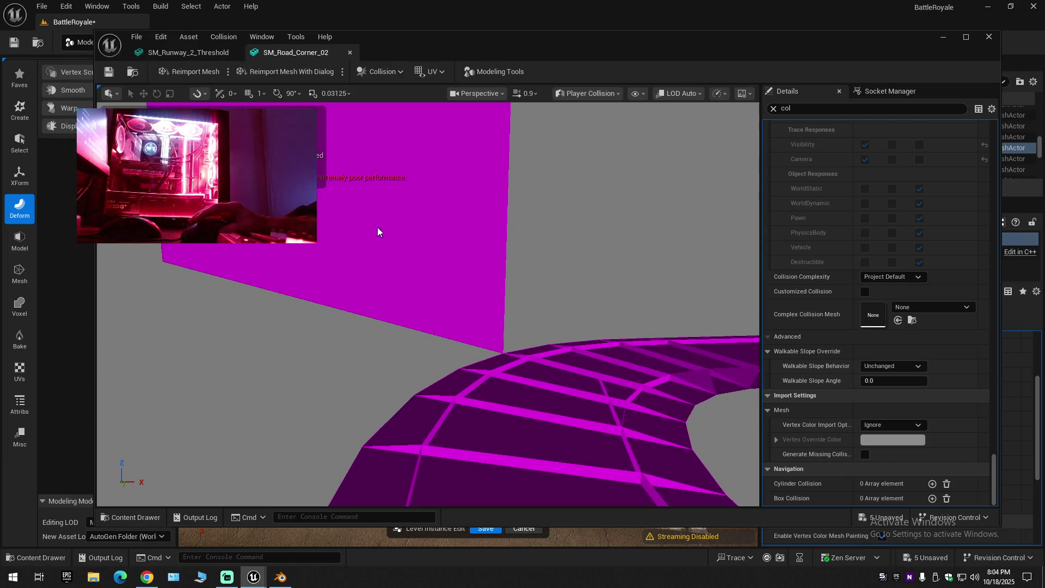
click(188, 72)
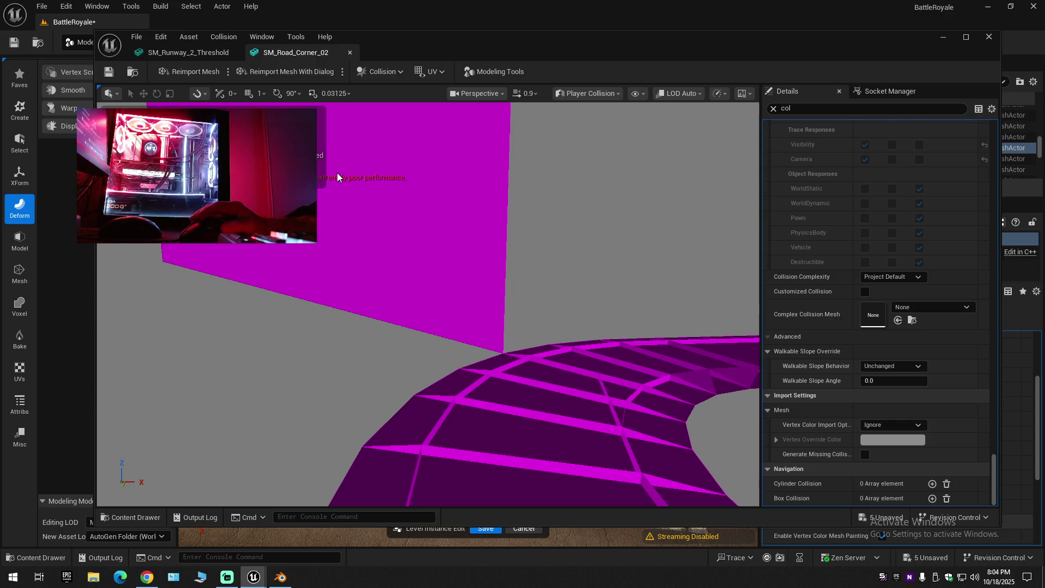
click(481, 71)
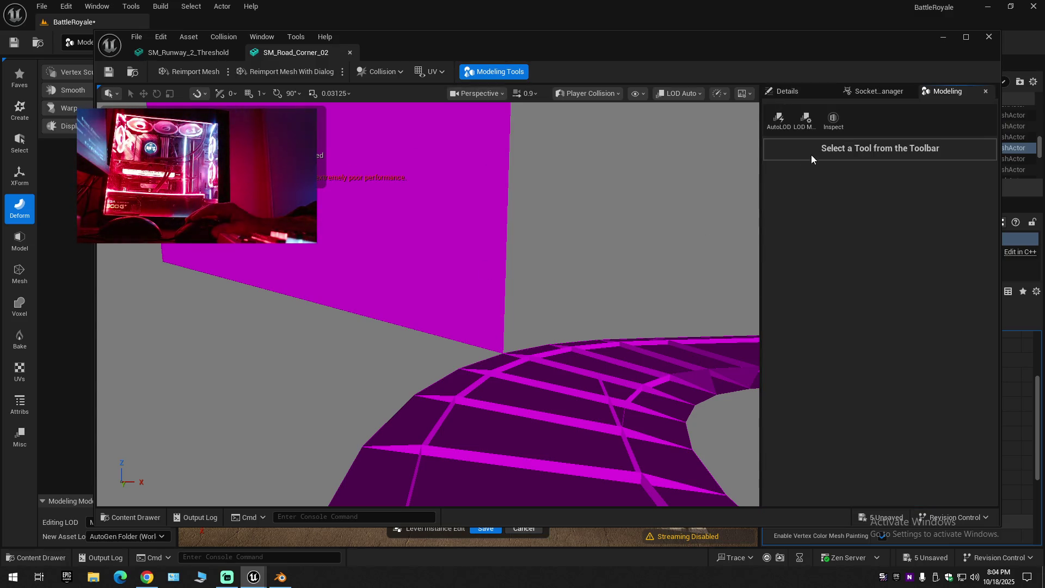
click(802, 87)
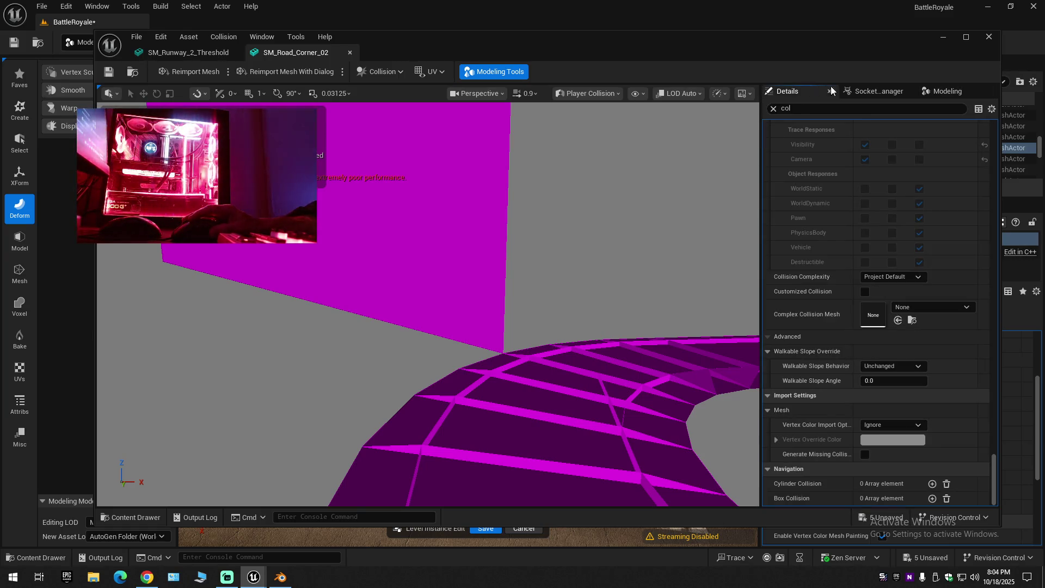
click(946, 91)
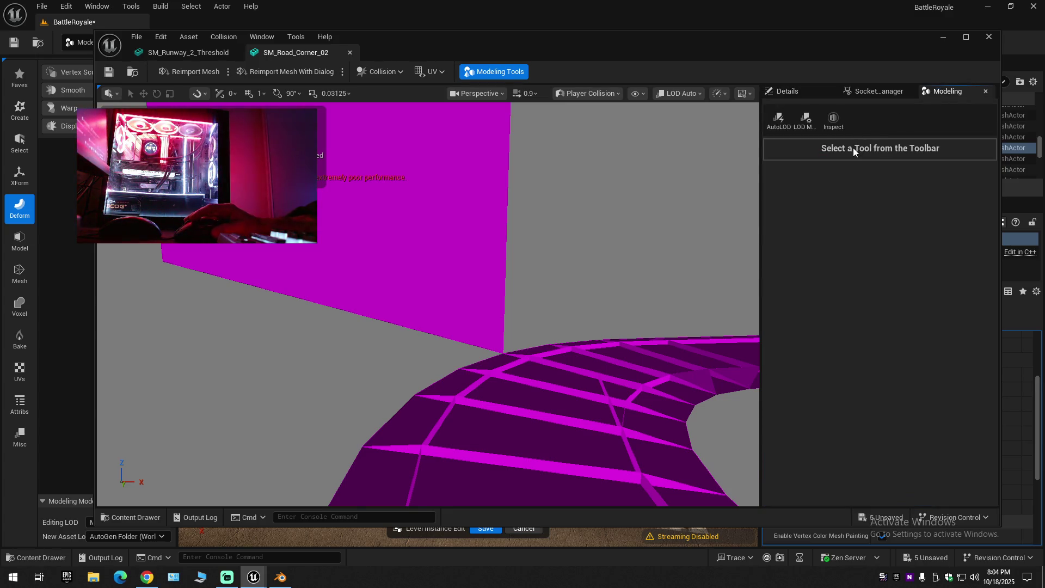
click(834, 126)
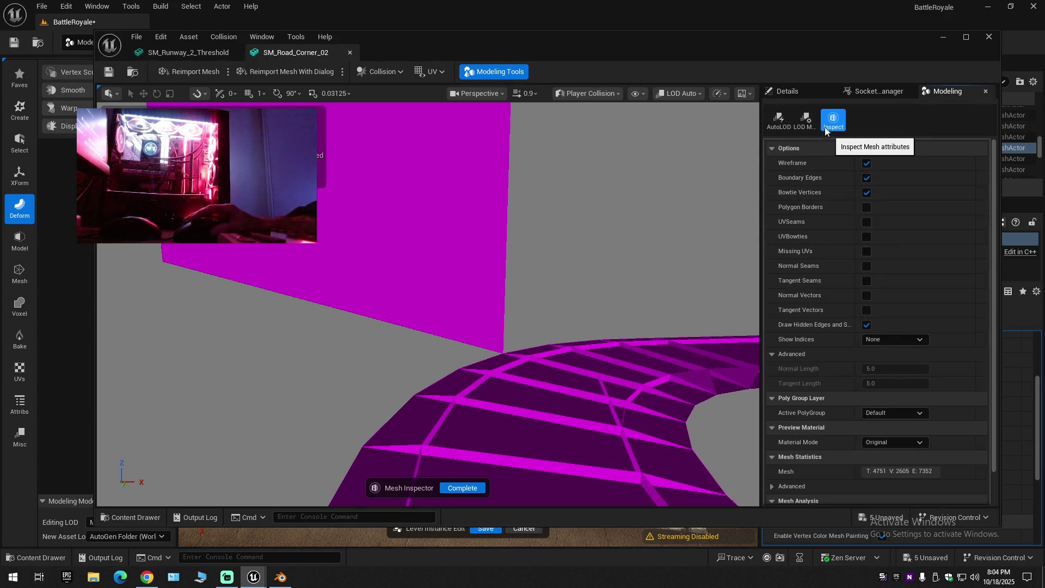
click(814, 123)
click(780, 123)
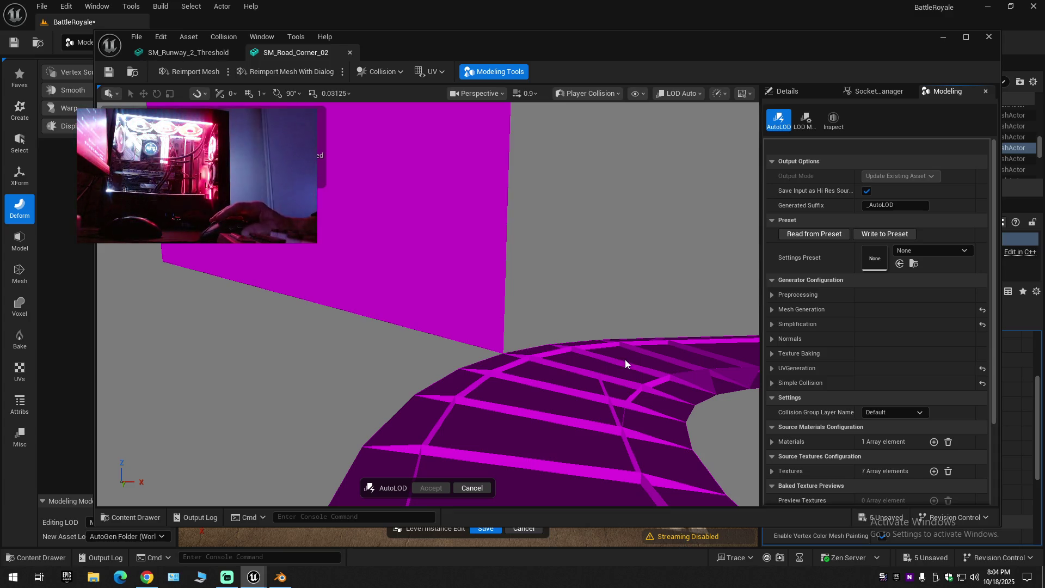
scroll(821, 379, down, 4)
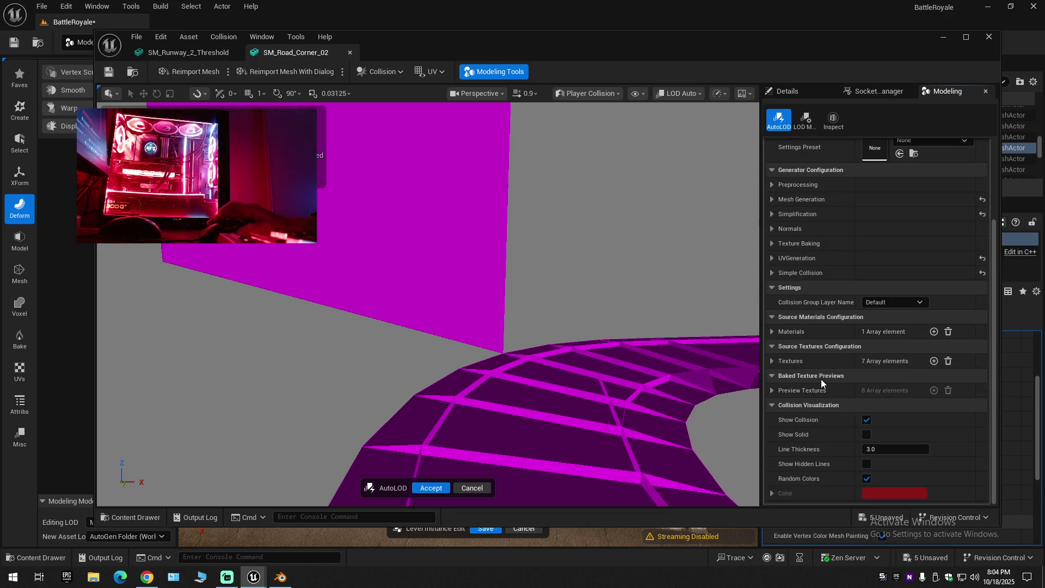
click(469, 487)
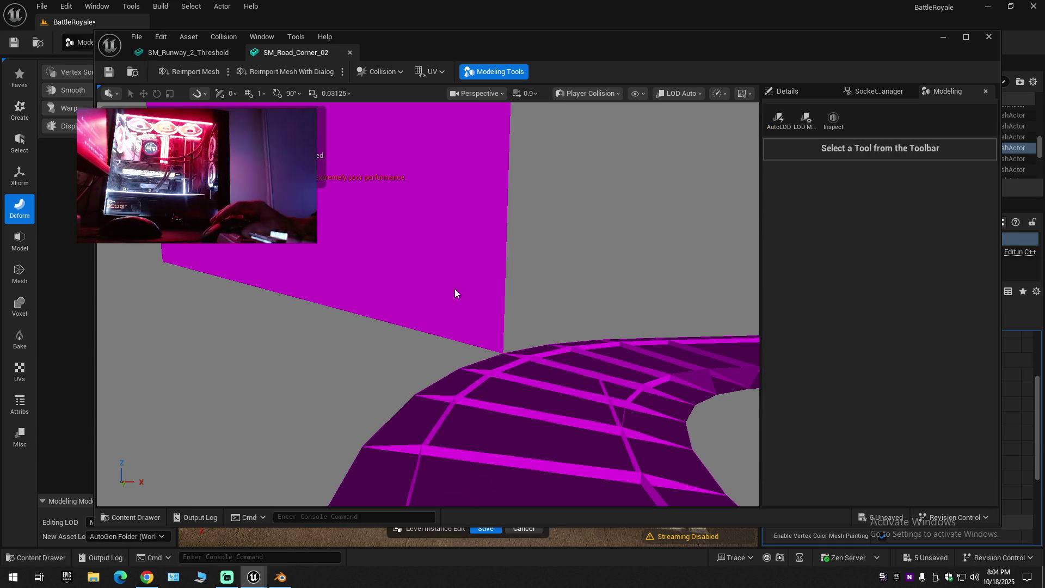
click(147, 578)
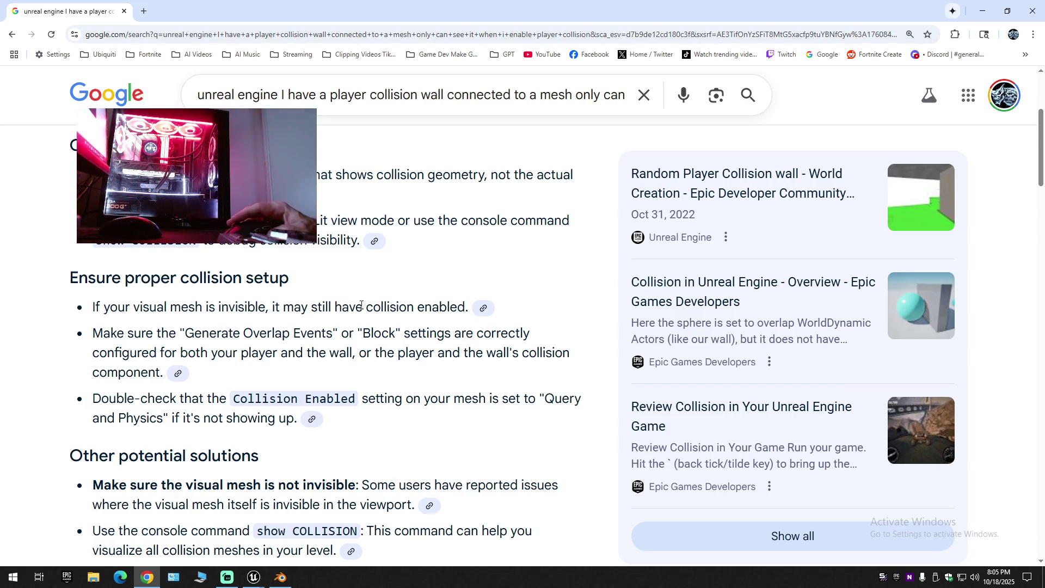
Read Google's AI overview of fixes for invisible collision walls, then minimize Chrome.
scroll(356, 302, up, 1)
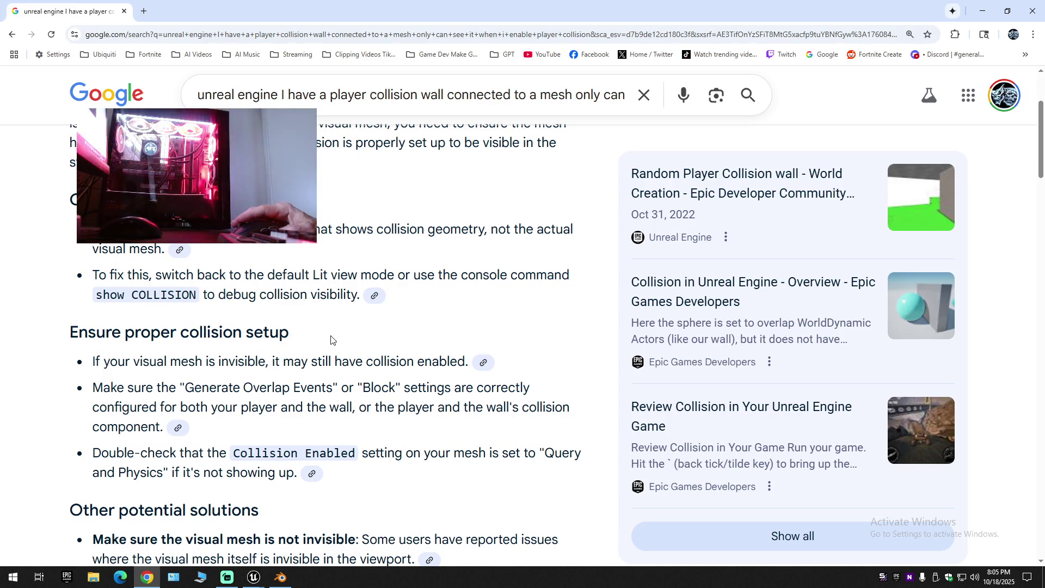
scroll(332, 341, down, 3)
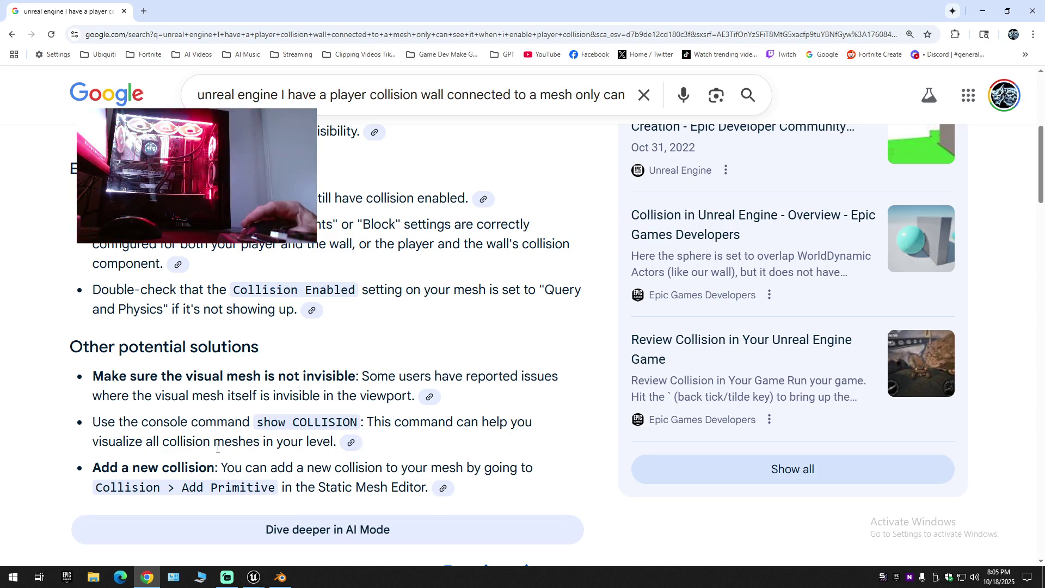
scroll(236, 468, down, 2)
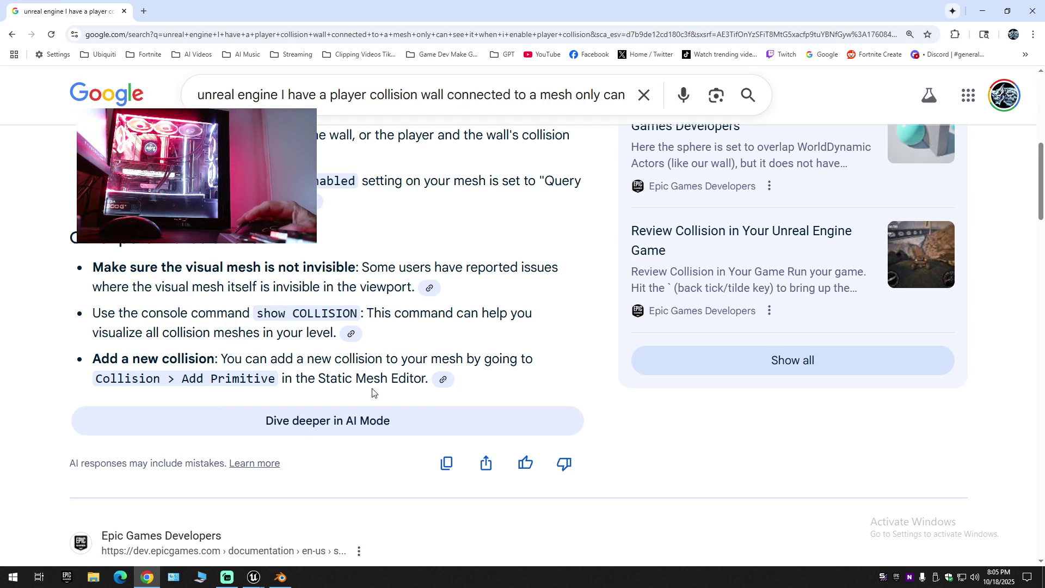
click(982, 11)
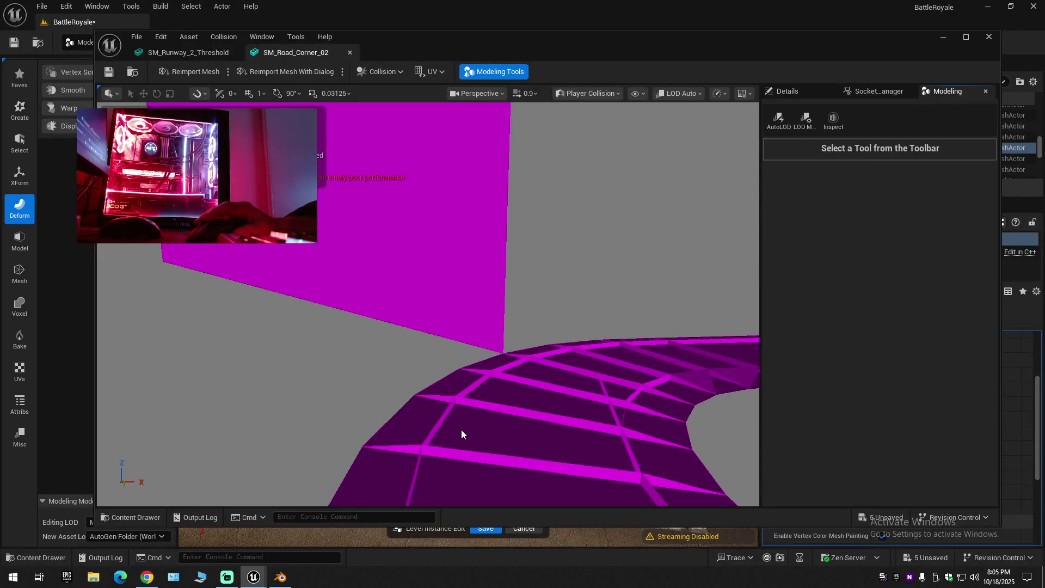
Orbit around SM_Road_Corner_02's magenta wall, then close the SM_Road_Corner_02 and SM_Runway_2_Threshold editors.
drag(462, 434, 438, 433)
drag(508, 329, 512, 330)
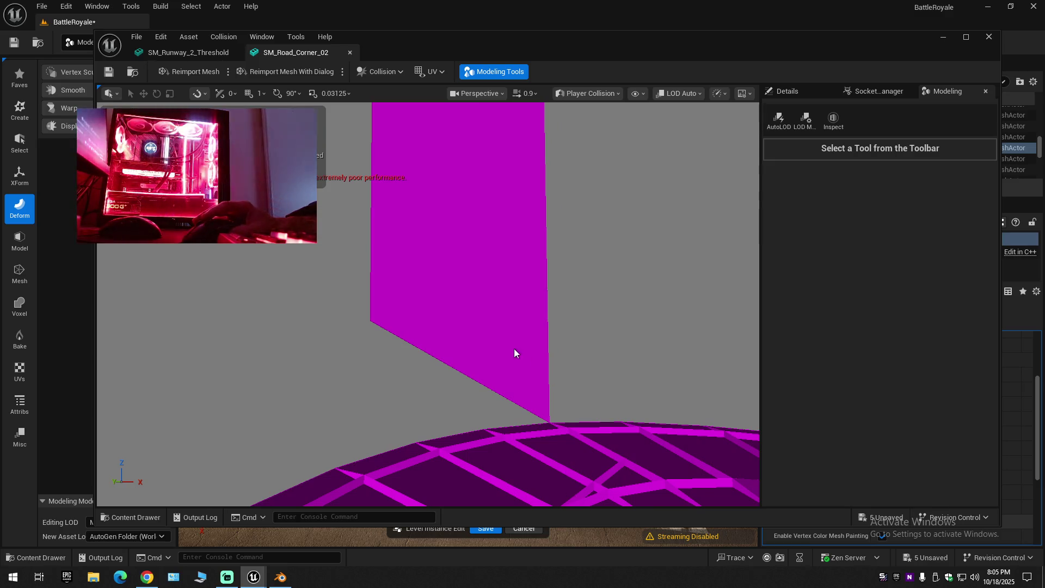
mouse_move(554, 426)
mouse_down()
mouse_move(609, 428)
mouse_move(564, 426)
mouse_up()
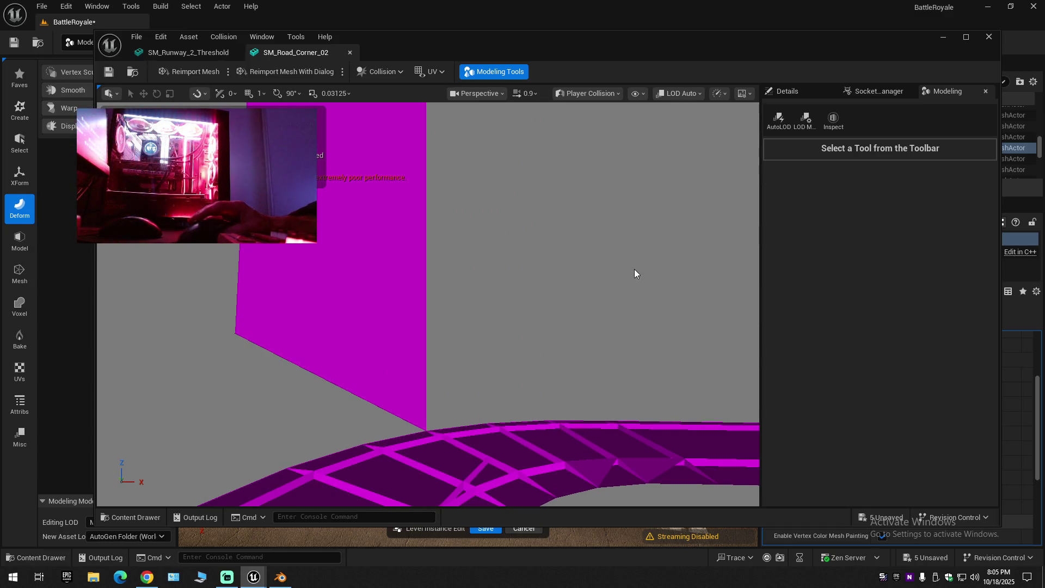
click(350, 52)
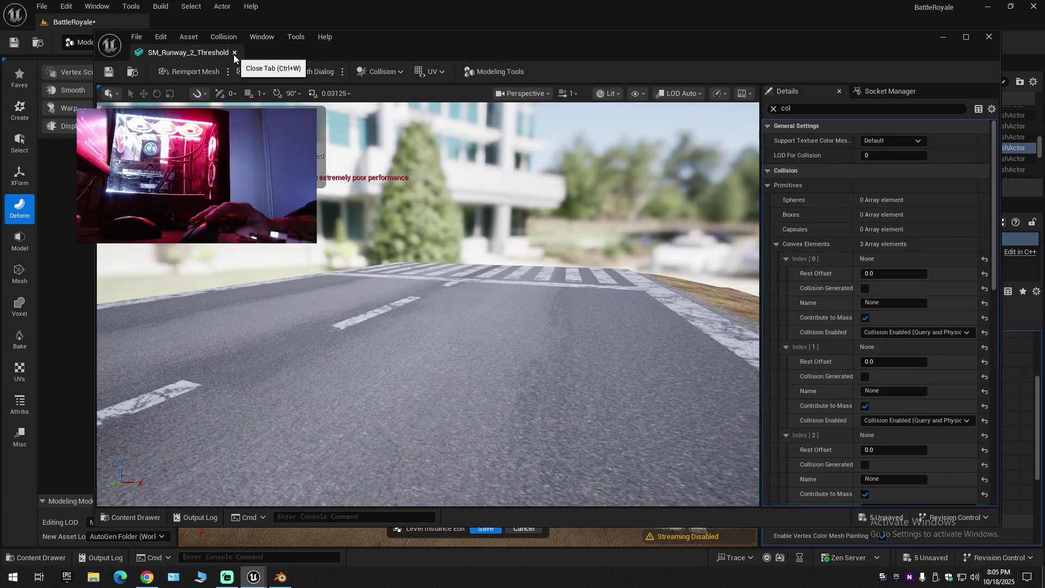
click(234, 53)
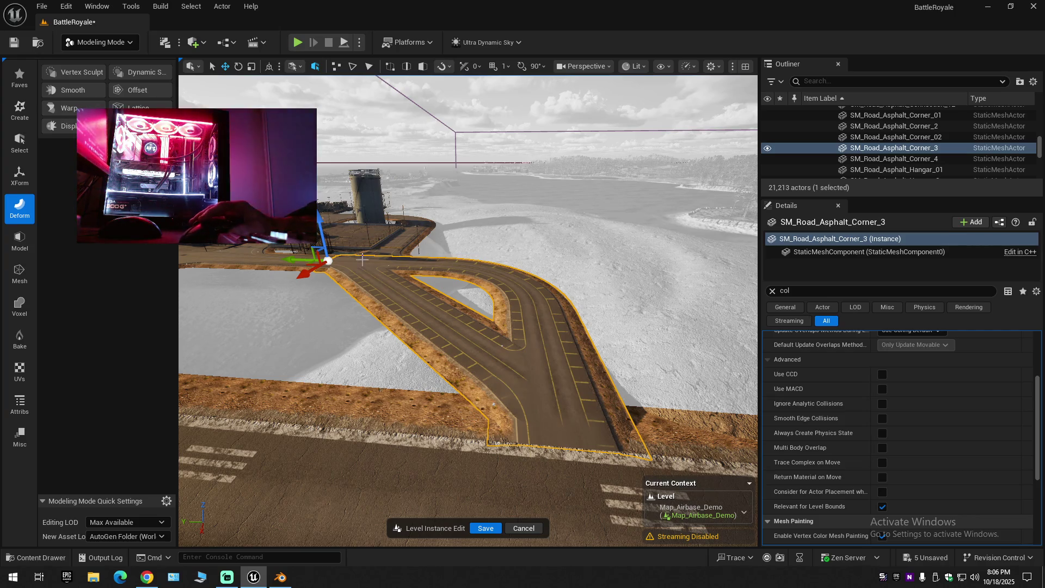
Review the road corner's Update Overlaps method and Collision Presets, keeping Default unchanged.
drag(409, 341, 390, 348)
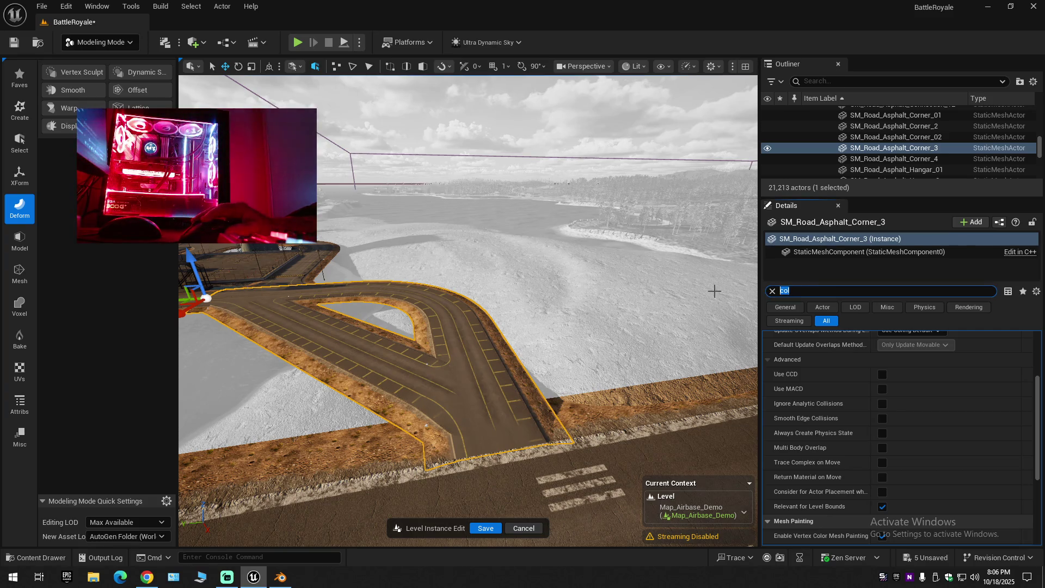
text(l)
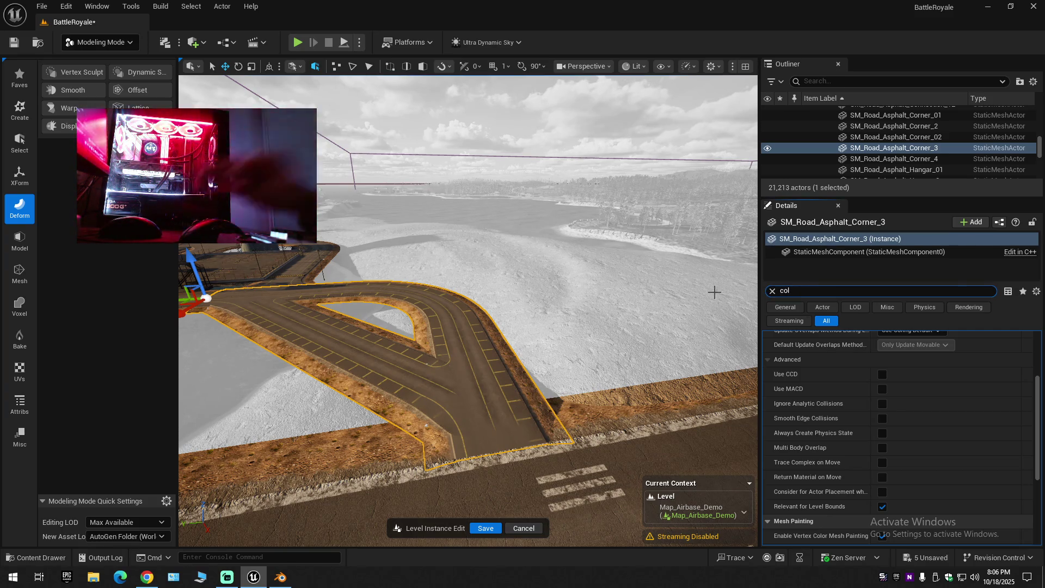
scroll(1038, 451, up, 5)
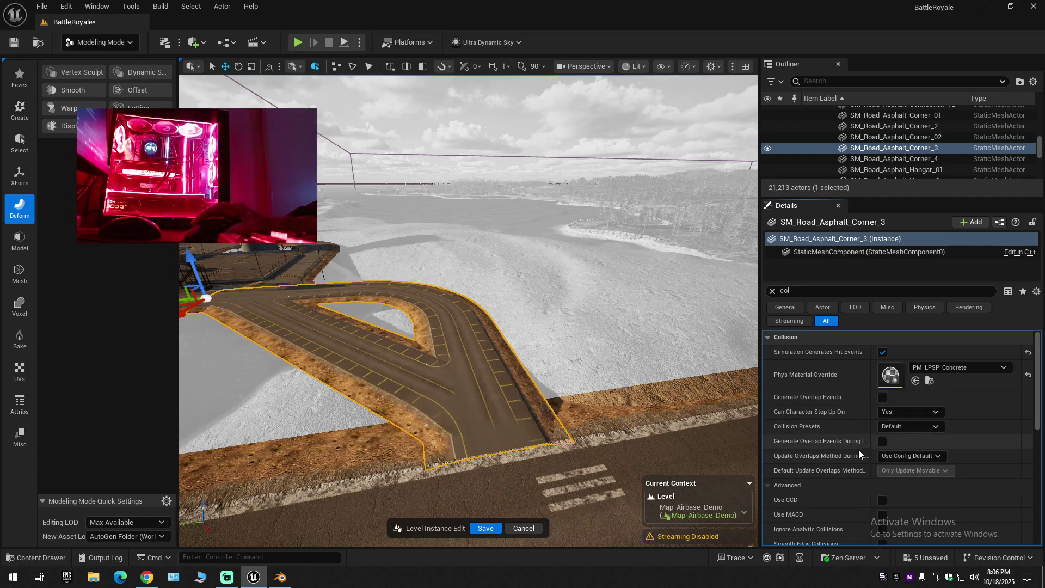
click(903, 456)
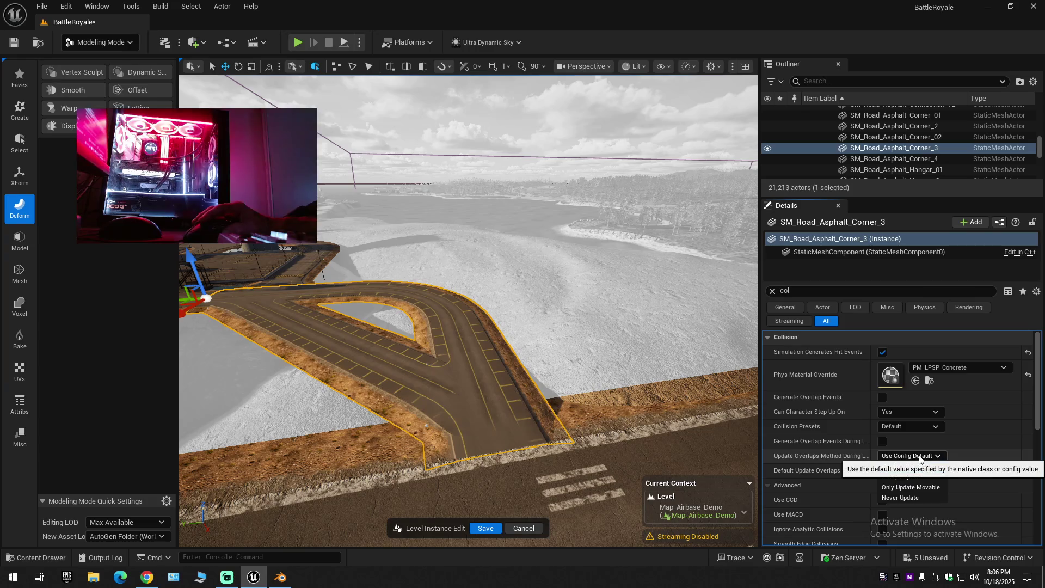
click(925, 455)
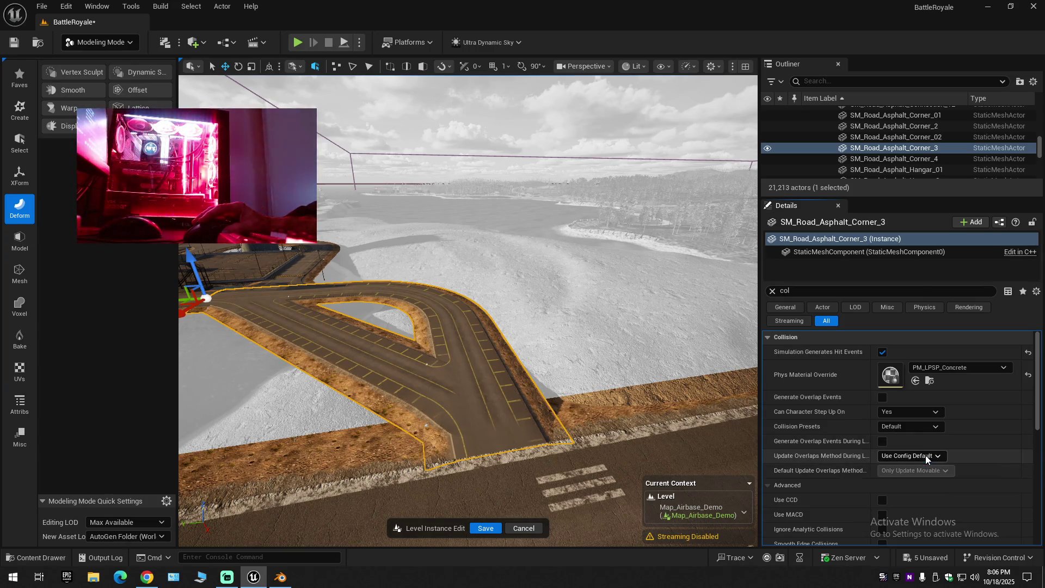
click(906, 426)
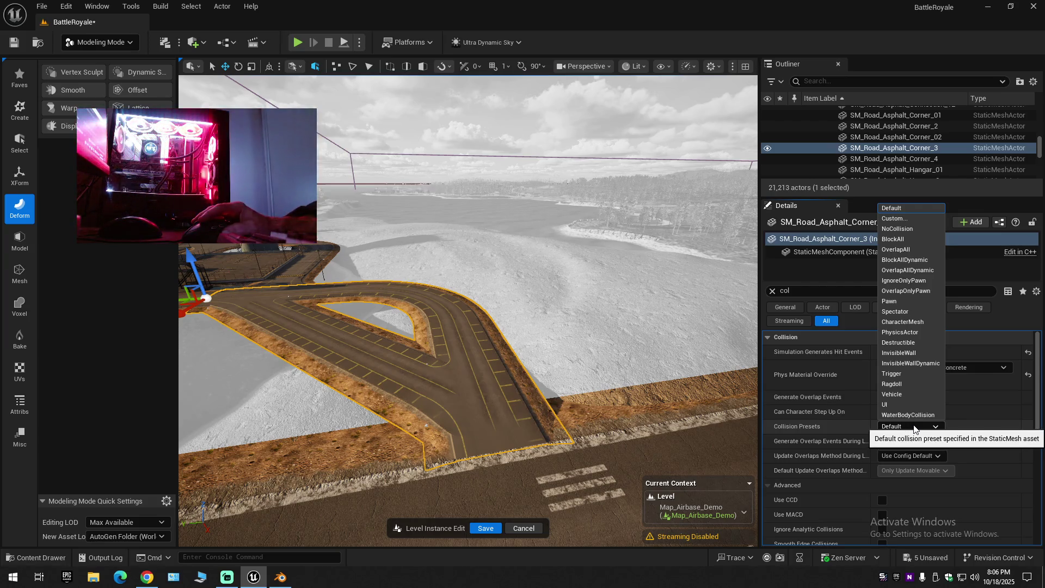
click(914, 427)
scroll(844, 466, down, 5)
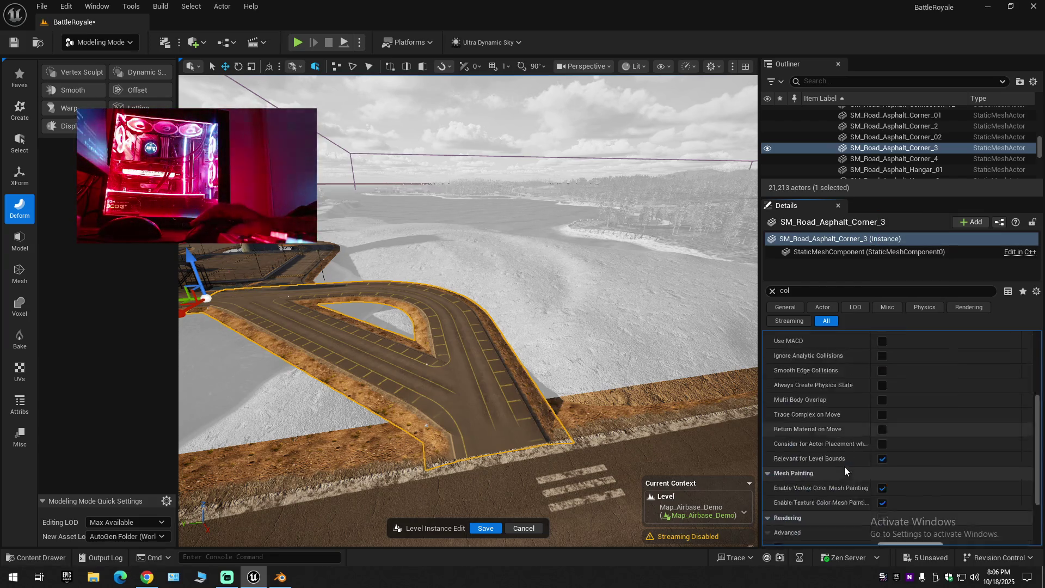
scroll(845, 466, down, 3)
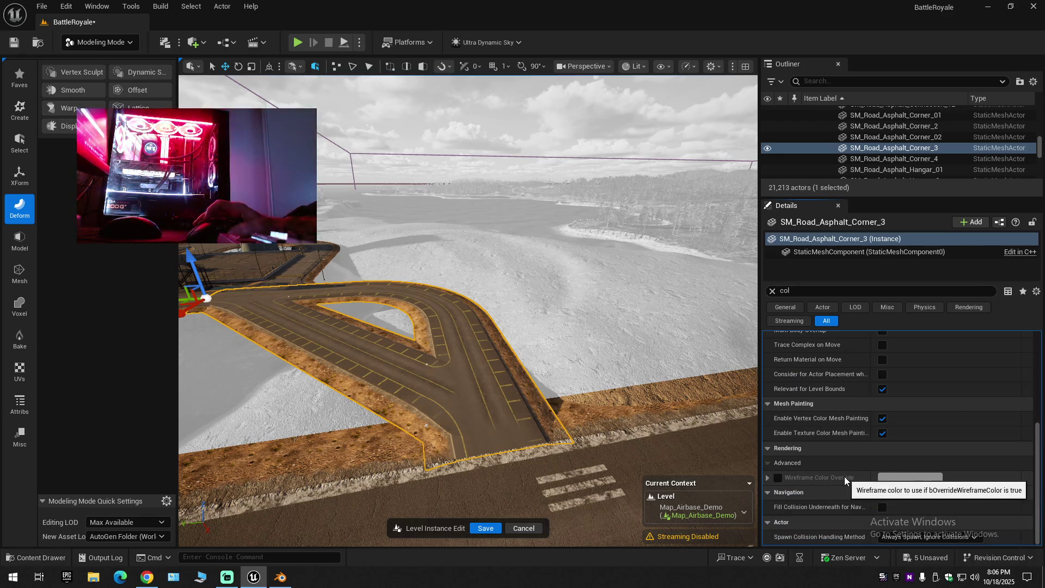
scroll(869, 461, up, 8)
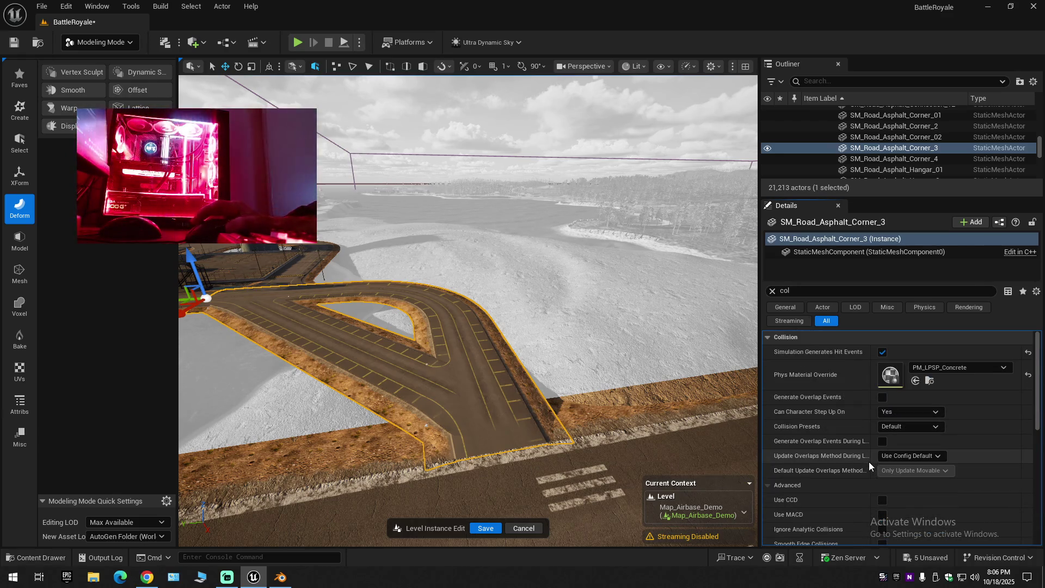
Turn off Generate Overlap Events on SM_Road_Asphalt_Corner_3 and save Map_Airbase_Demo.
click(882, 397)
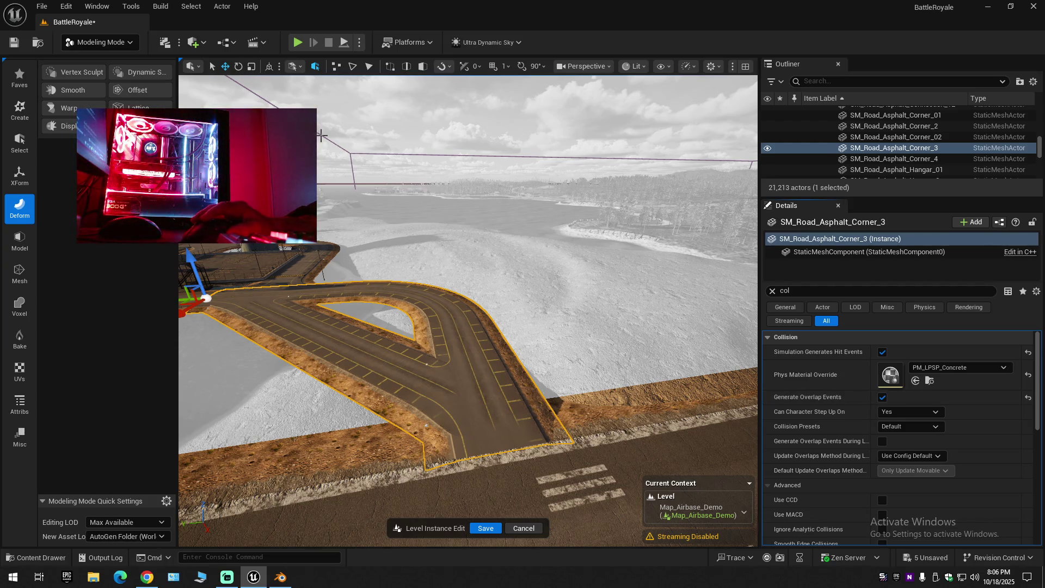
click(16, 43)
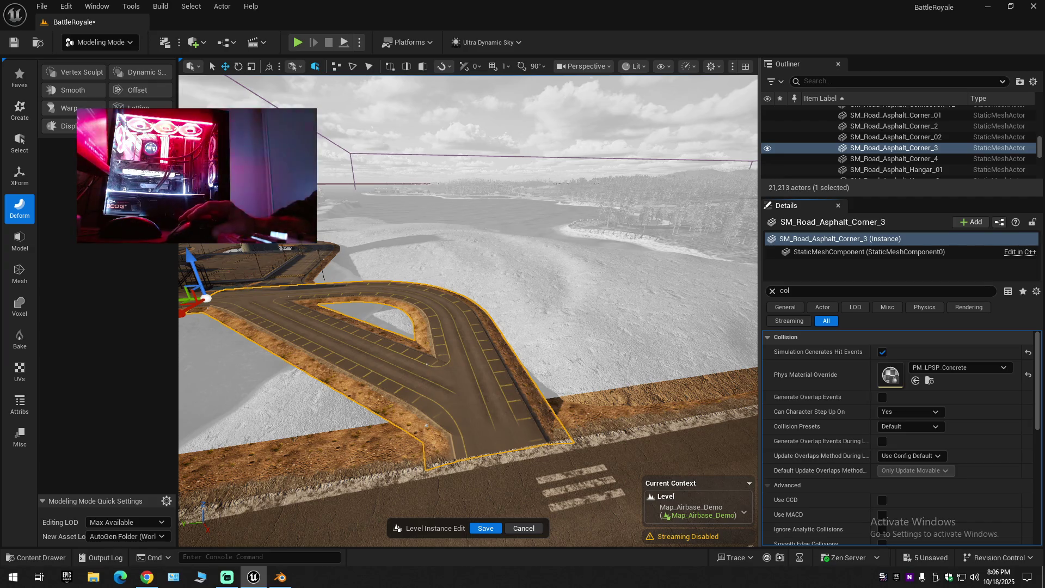
click(14, 42)
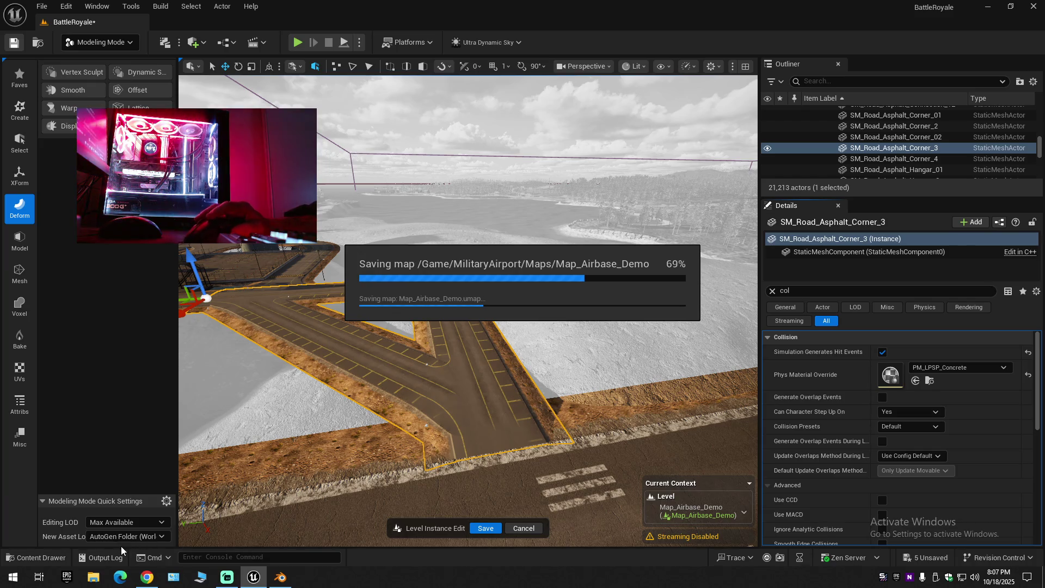
Switch the level editor from modeling mode to Selection Mode.
click(99, 43)
key(Escape)
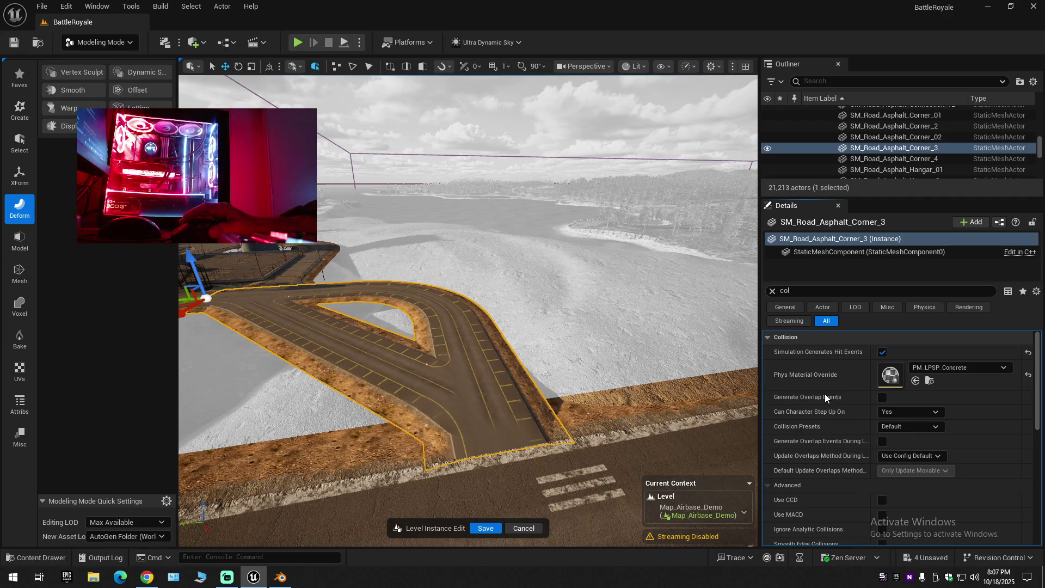
key(shift+1)
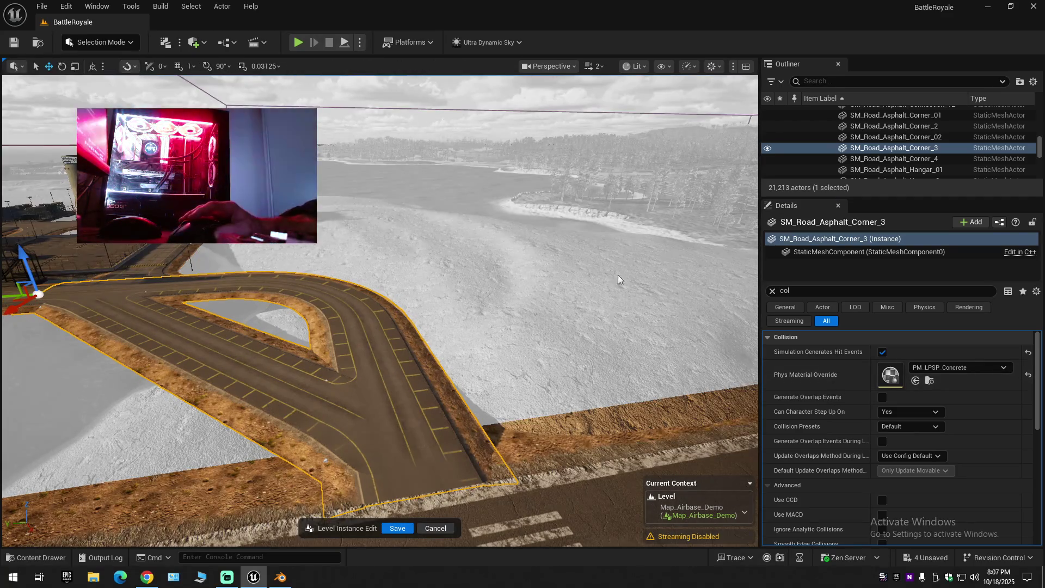
scroll(855, 414, down, 10)
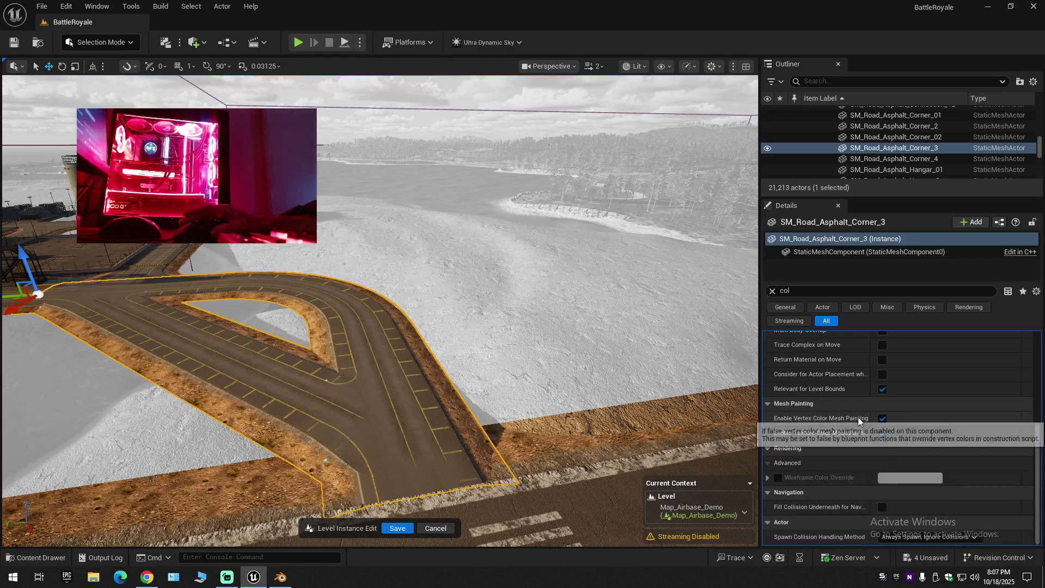
Open SM_Road_Corner_02 from the Roads_Runway folder in the Content Drawer.
key(ctrl+space)
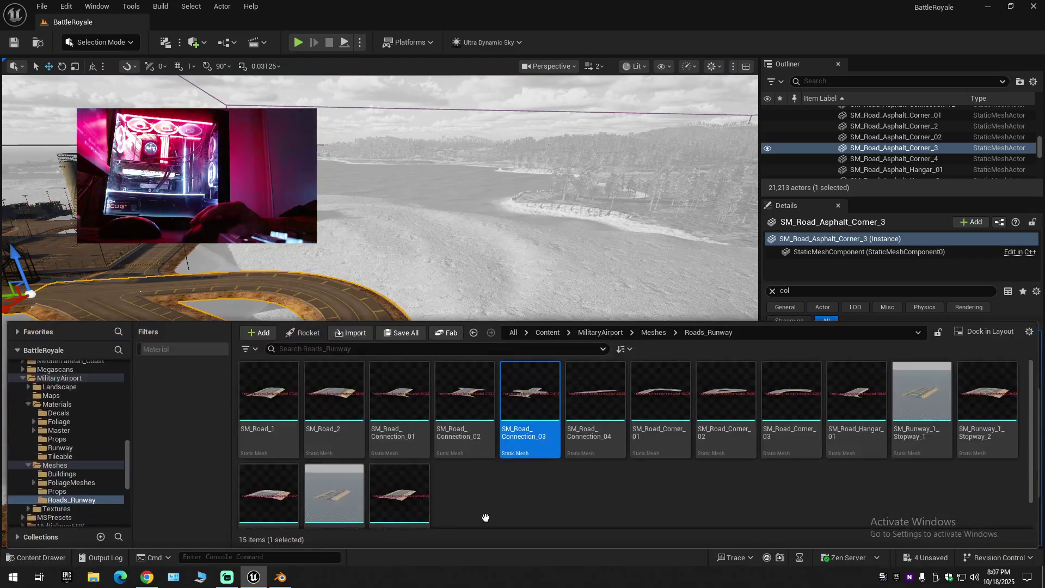
click(702, 410)
right_click(724, 406)
click(724, 406)
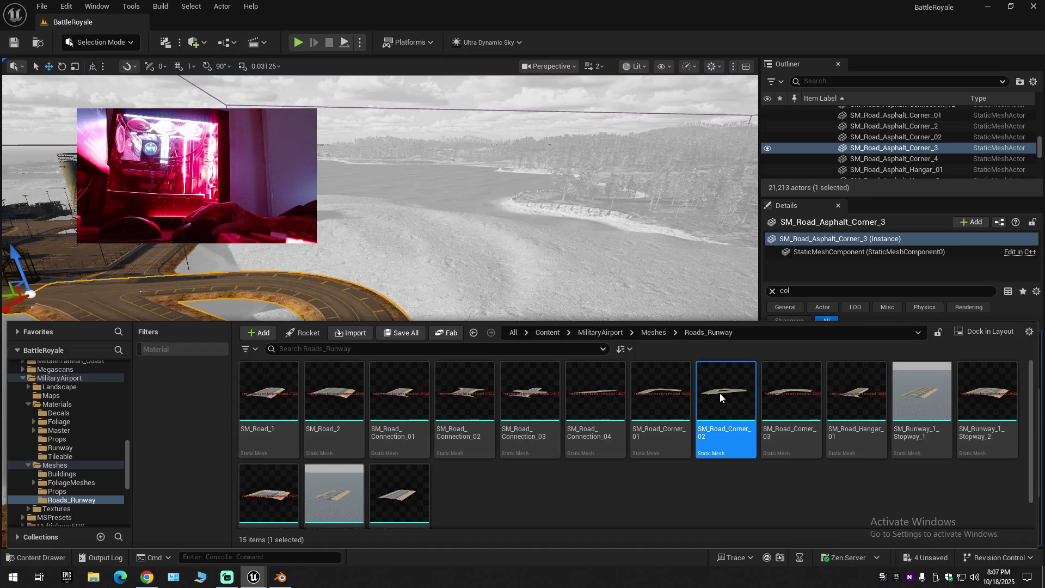
double_click(712, 390)
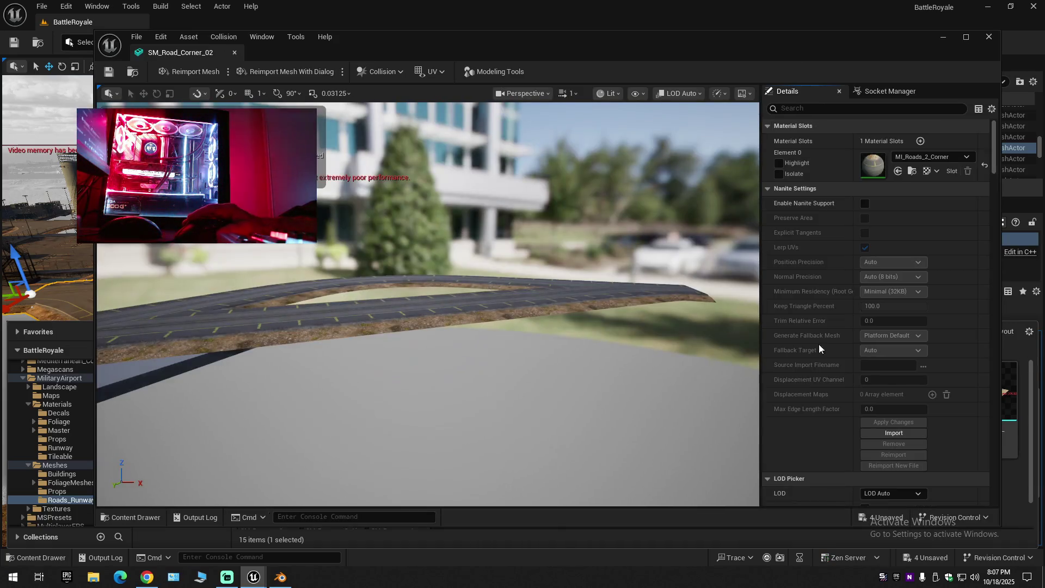
Filter the mesh Details by 'col', collapse the convex elements, and keep the BlockAll collision preset.
click(817, 108)
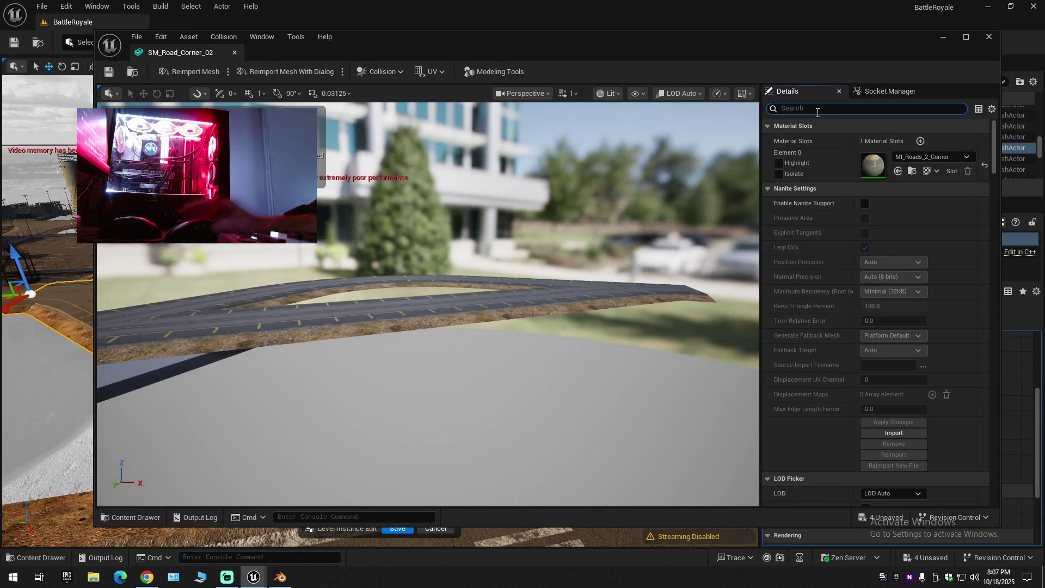
text(col)
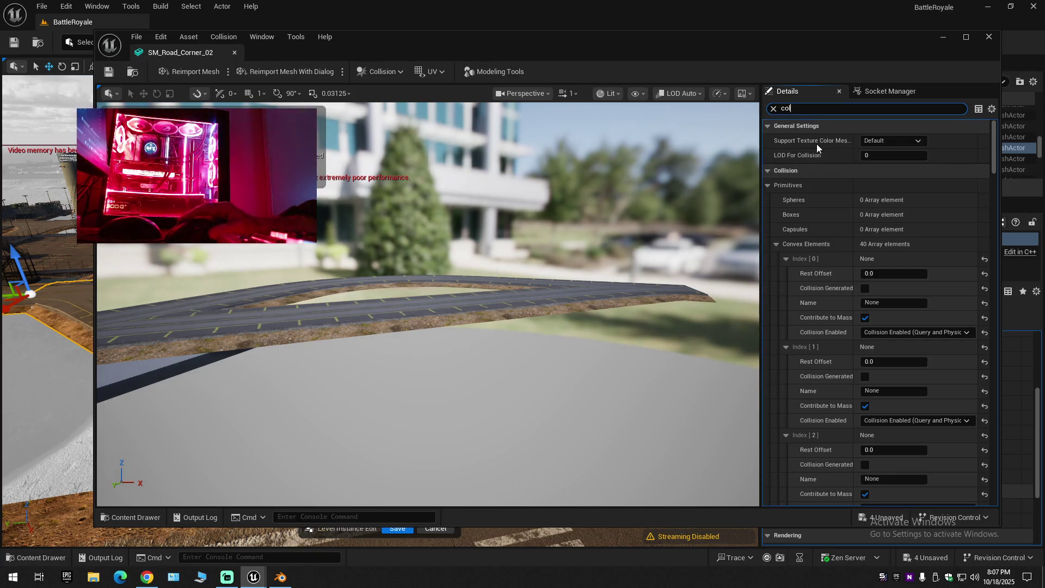
click(778, 243)
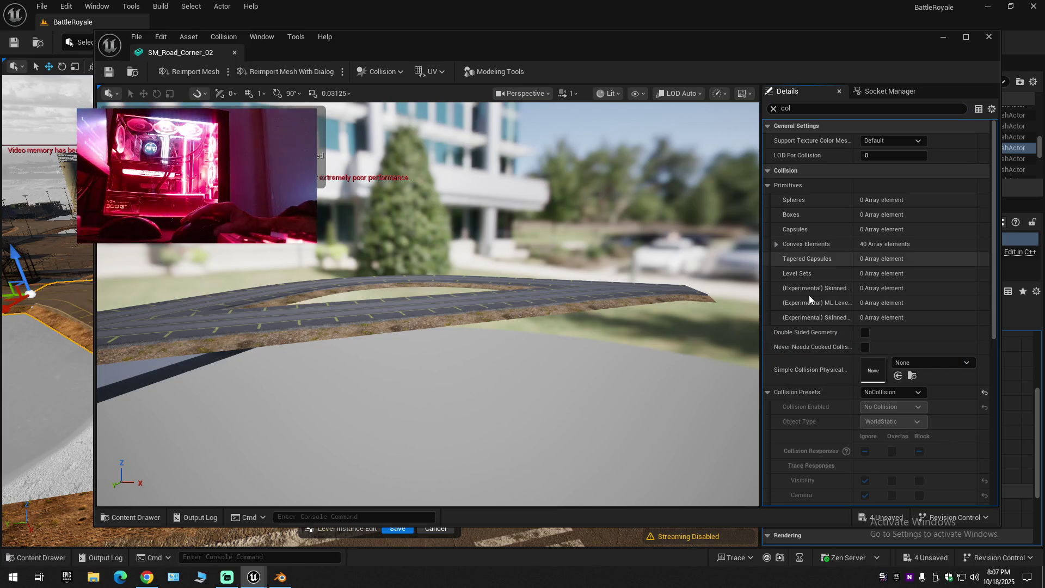
scroll(823, 418, down, 2)
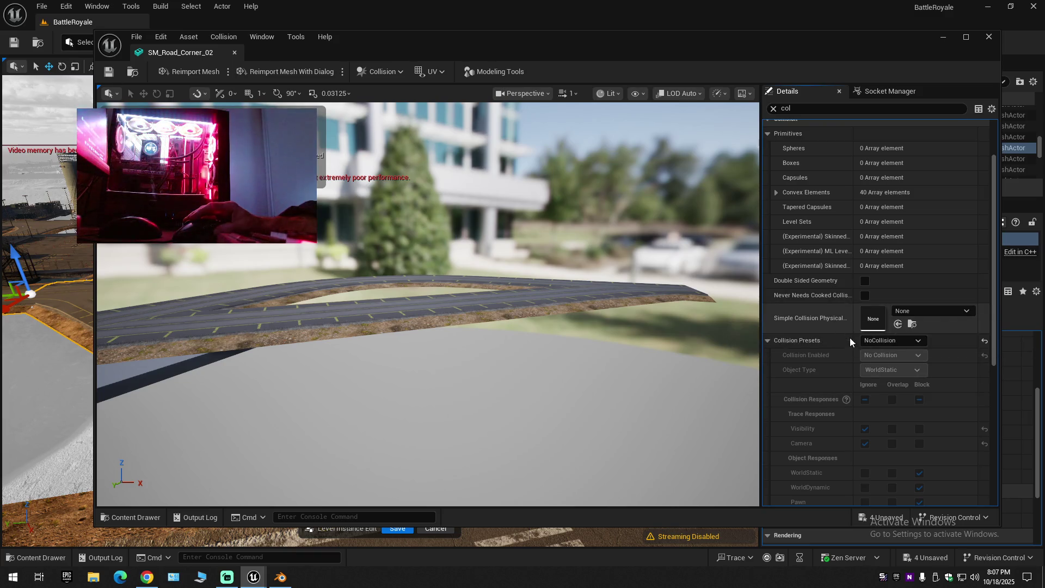
click(884, 340)
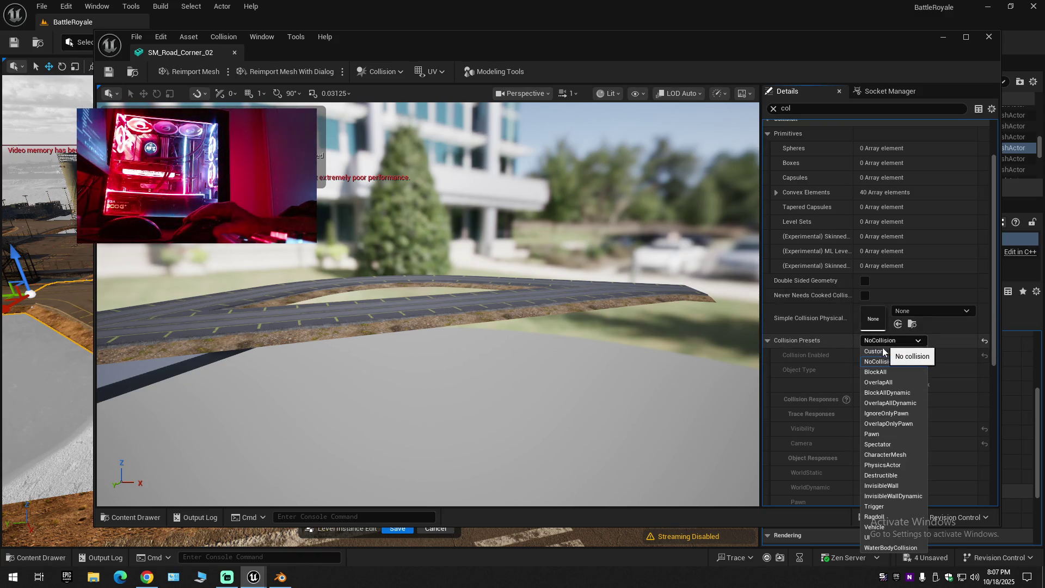
click(880, 372)
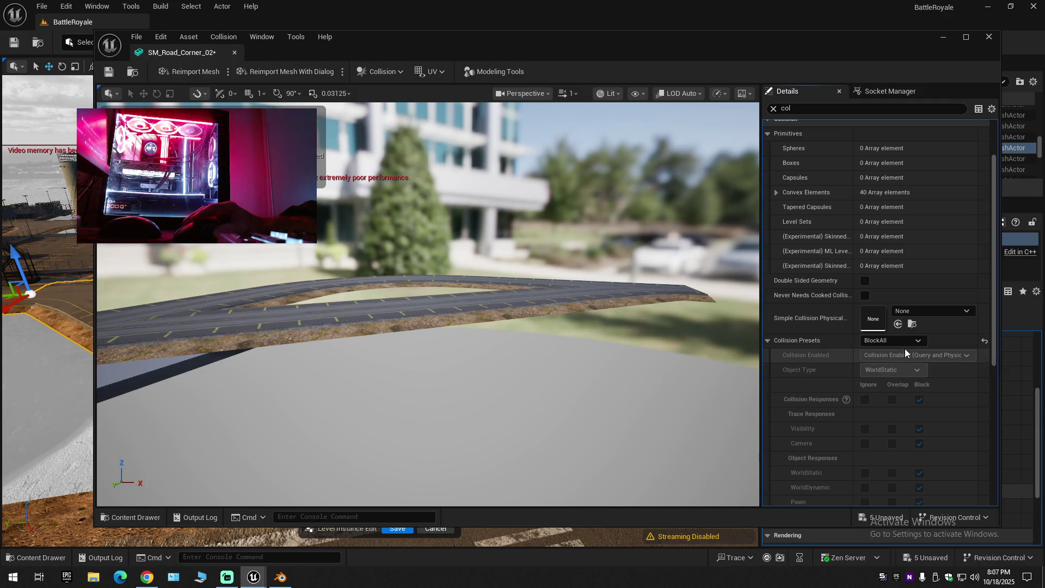
click(876, 340)
click(837, 338)
scroll(851, 393, down, 5)
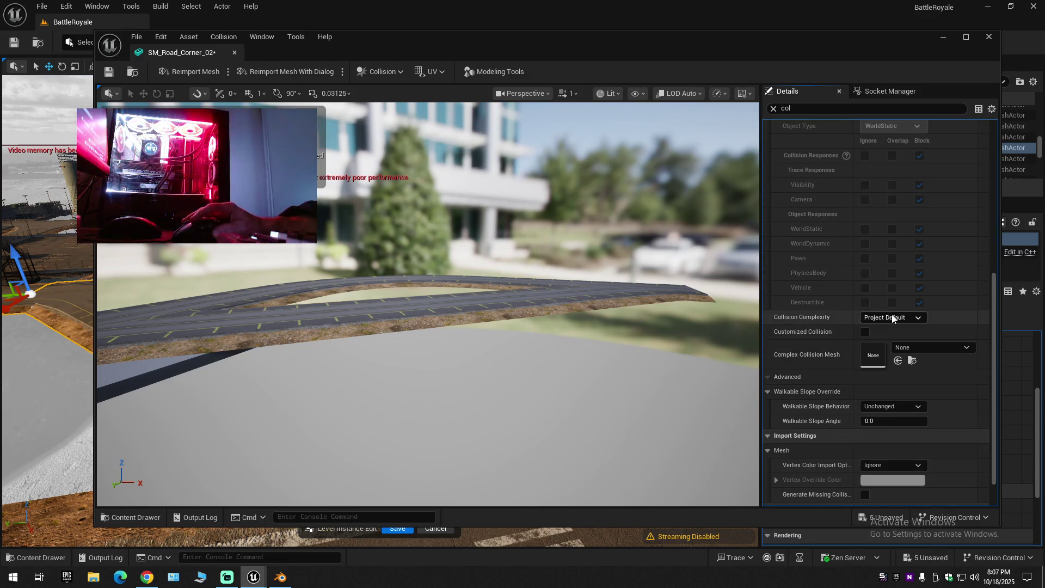
Set Collision Complexity to Use Complex Collision As Simple, leaving Customized Collision off.
click(891, 315)
click(890, 360)
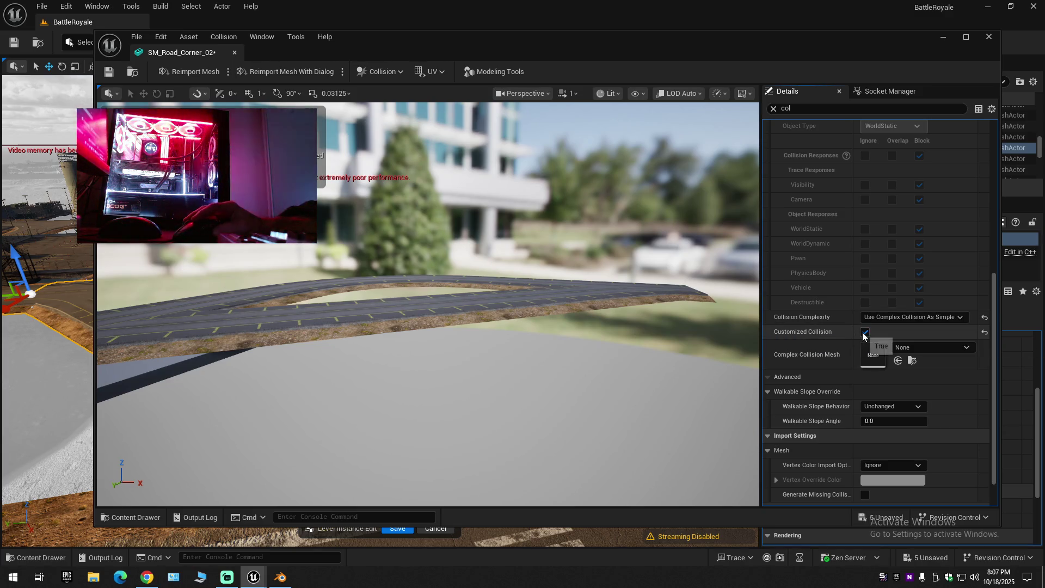
mouse_move(806, 336)
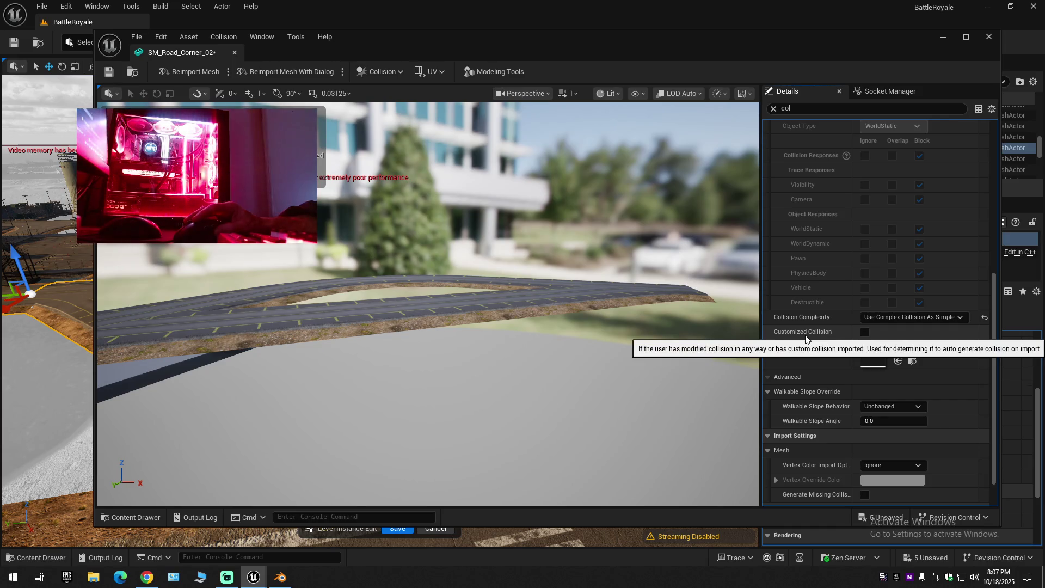
scroll(810, 427, down, 2)
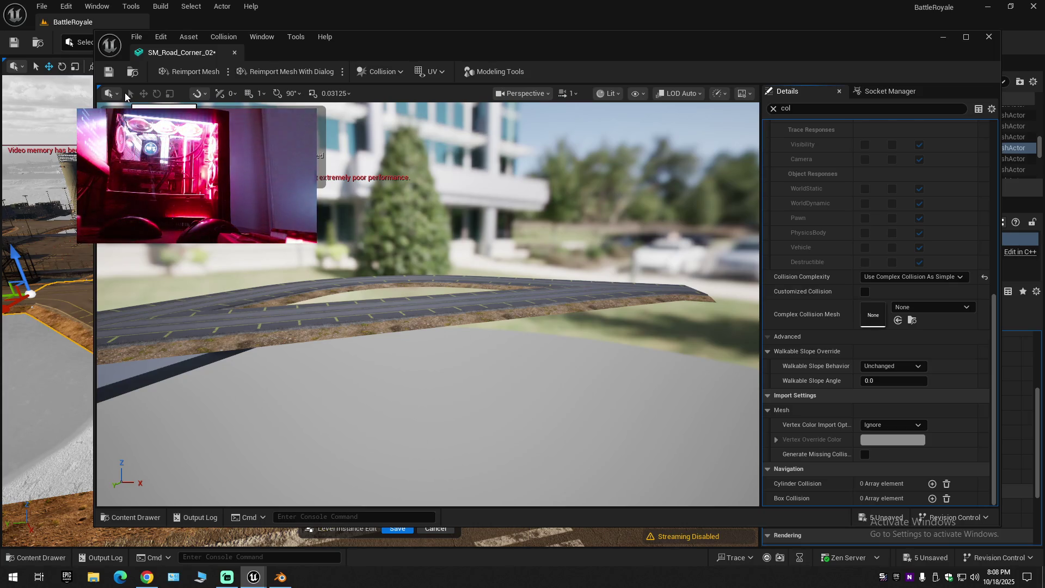
Save and close the road corner mesh, frame it in the level, and enter Modeling Mode.
click(112, 76)
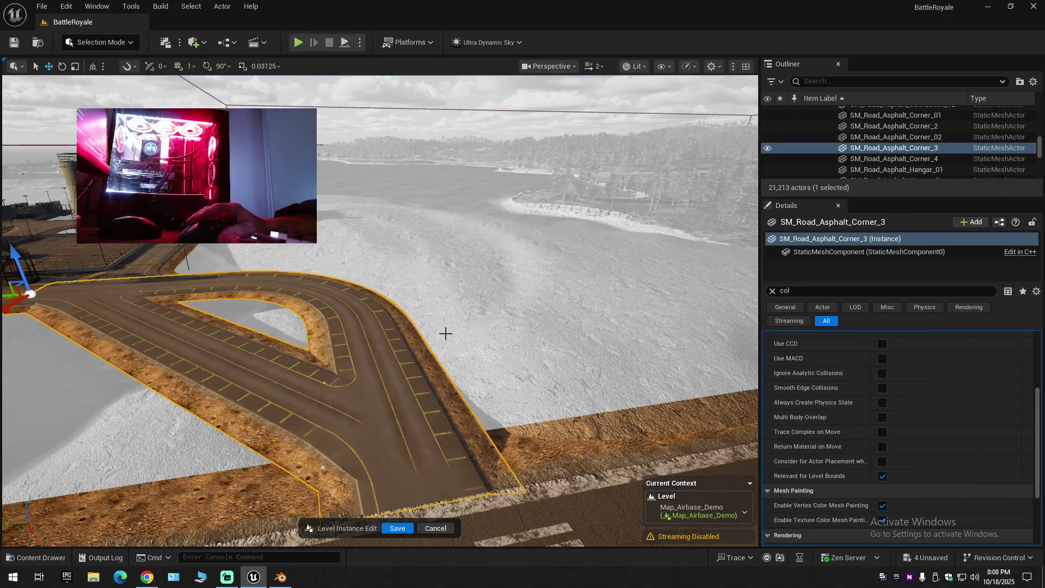
mouse_move(443, 334)
mouse_down()
mouse_move(443, 397)
mouse_move(443, 332)
mouse_up()
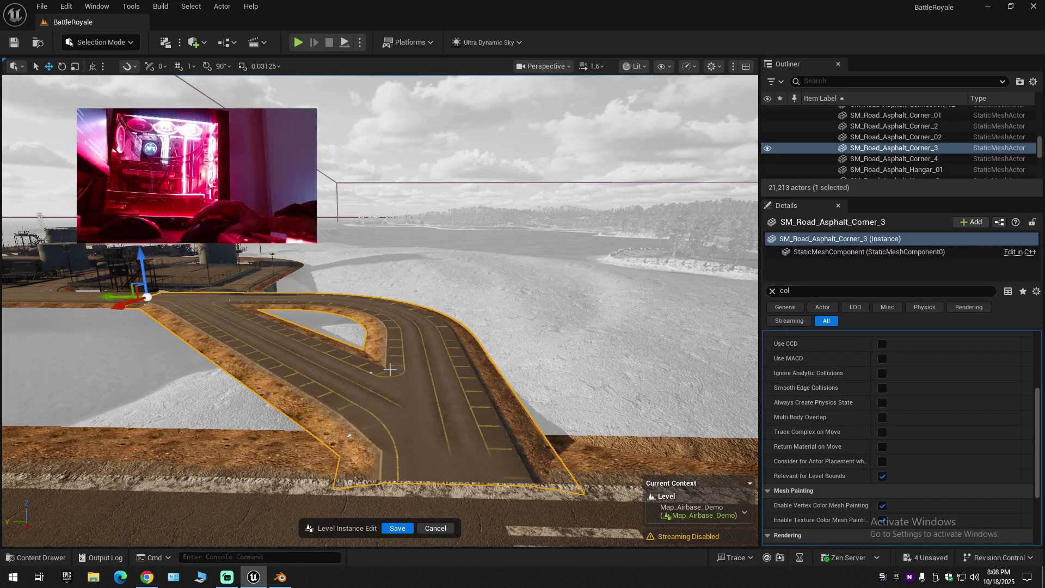
click(114, 45)
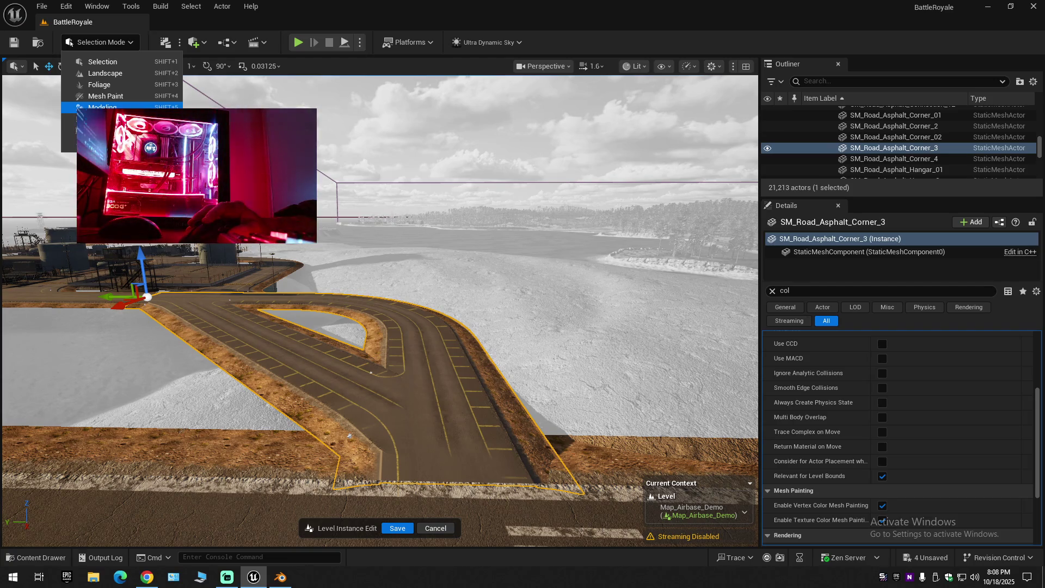
key(Escape)
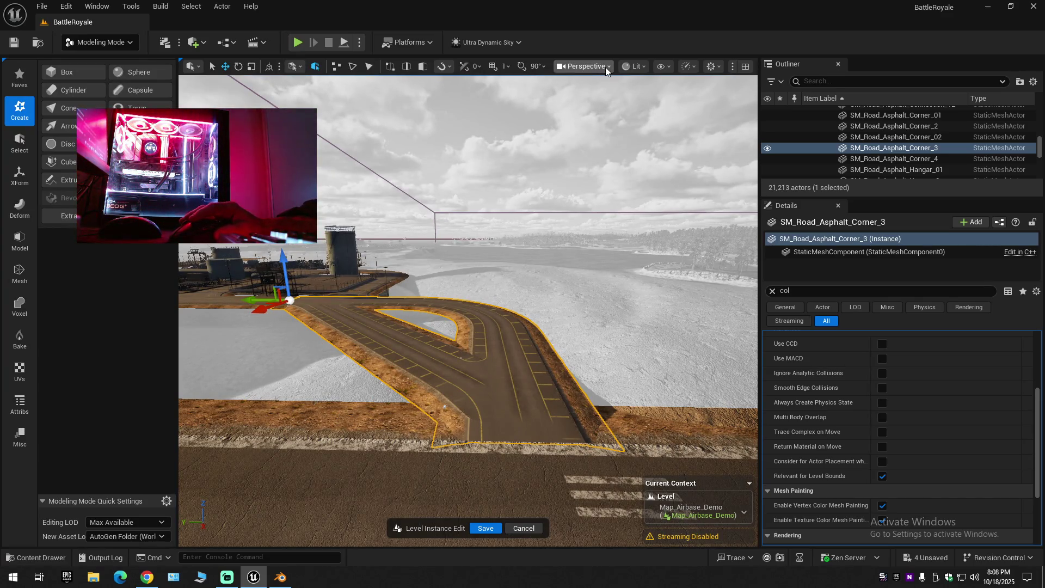
Turn on the viewport's Collision show flag and fly forward along the straight road.
click(659, 66)
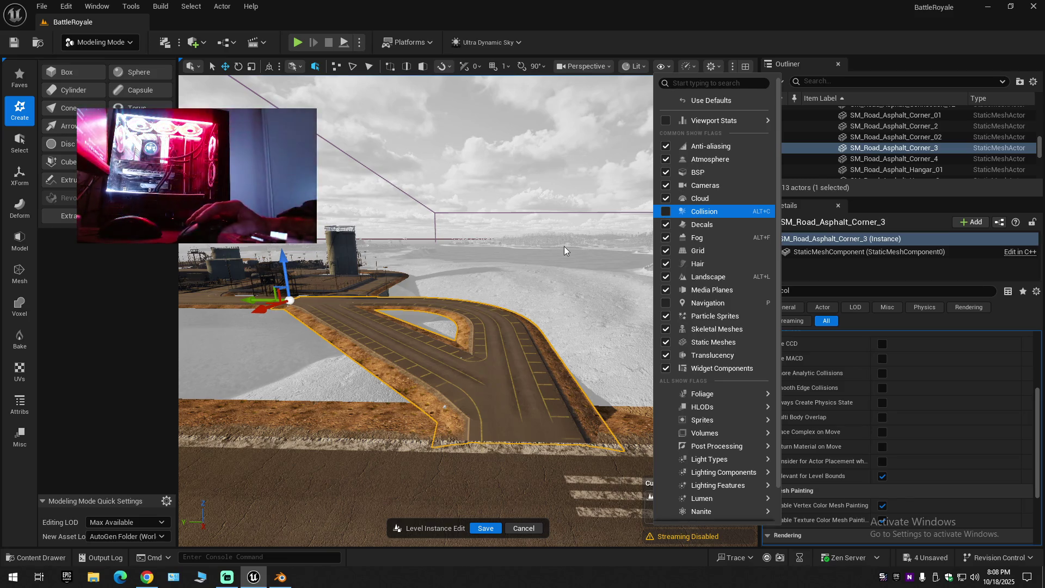
click(665, 211)
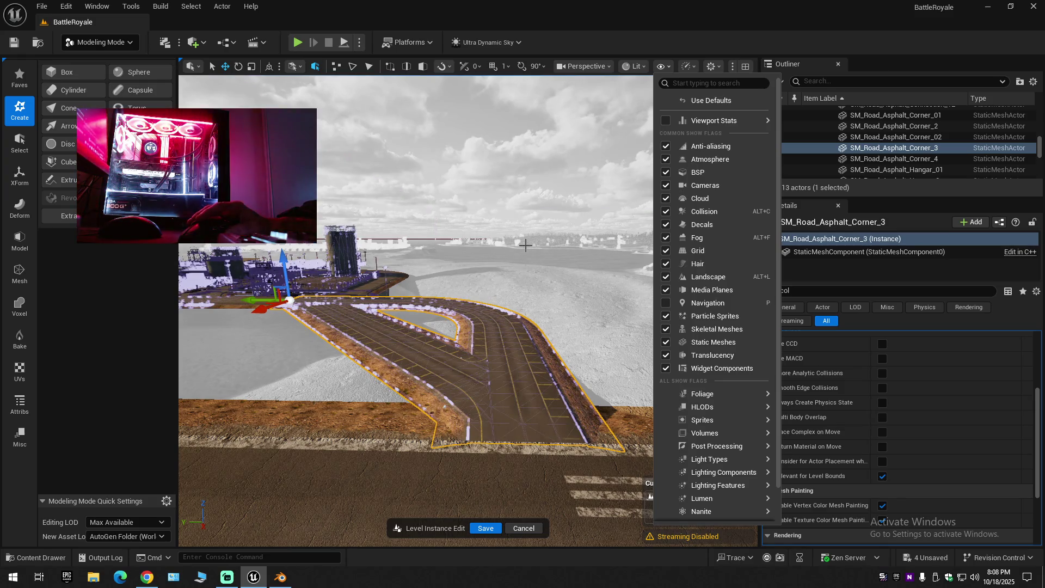
click(381, 315)
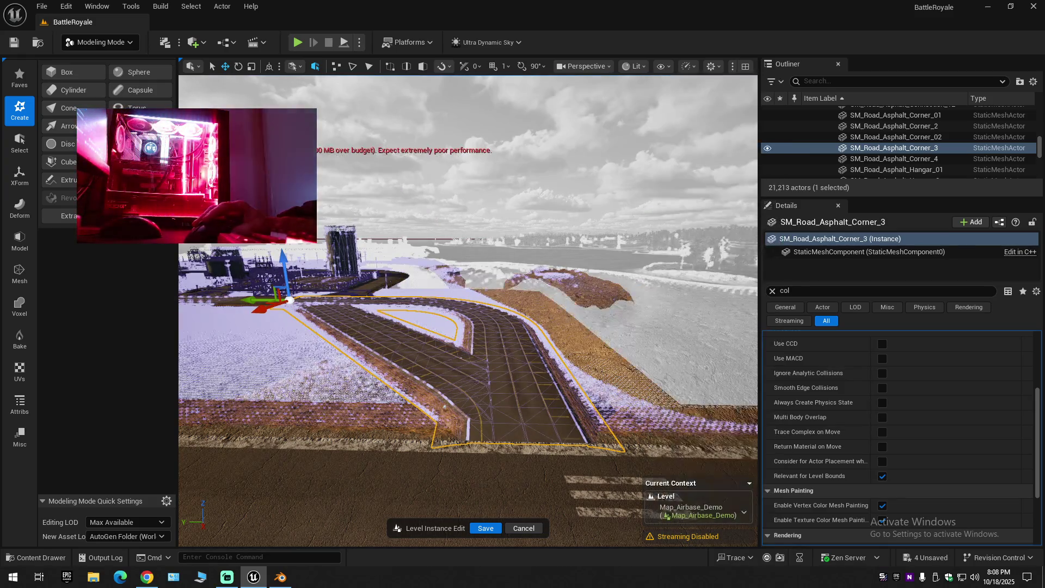
key(w)
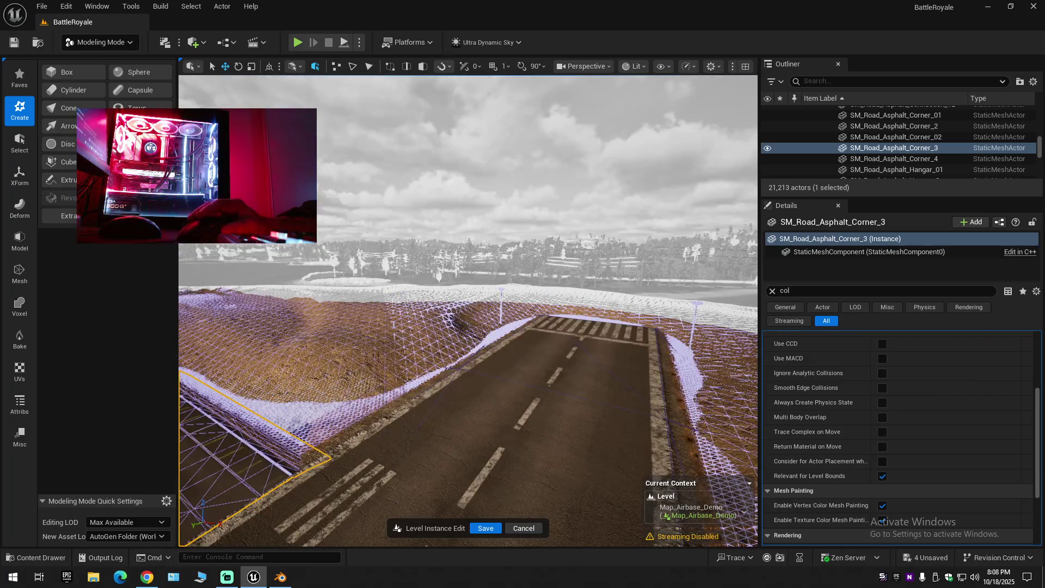
key(w)
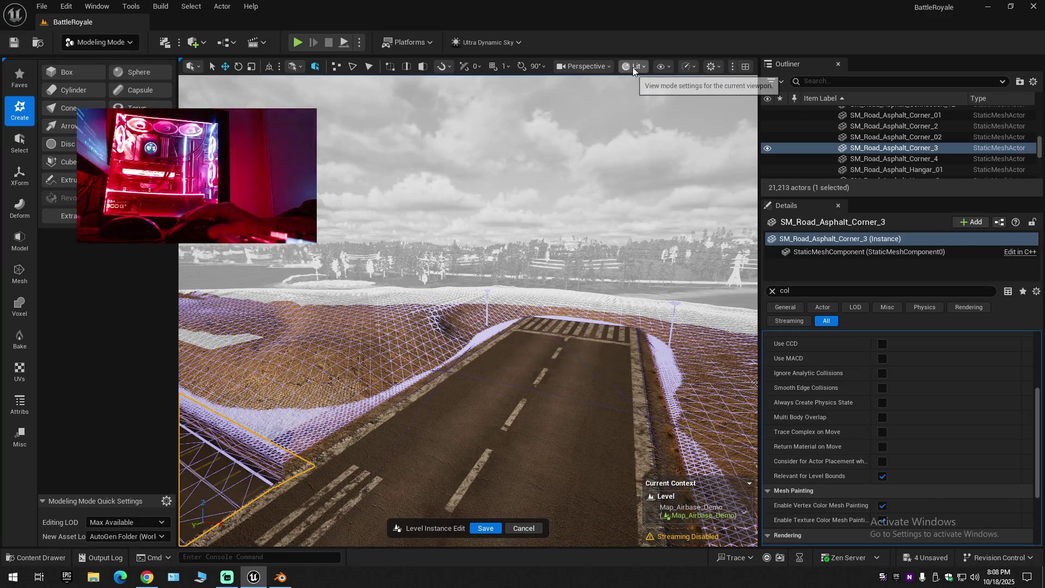
Look through the viewport view modes and camera options, listing the level's placed cameras.
click(633, 67)
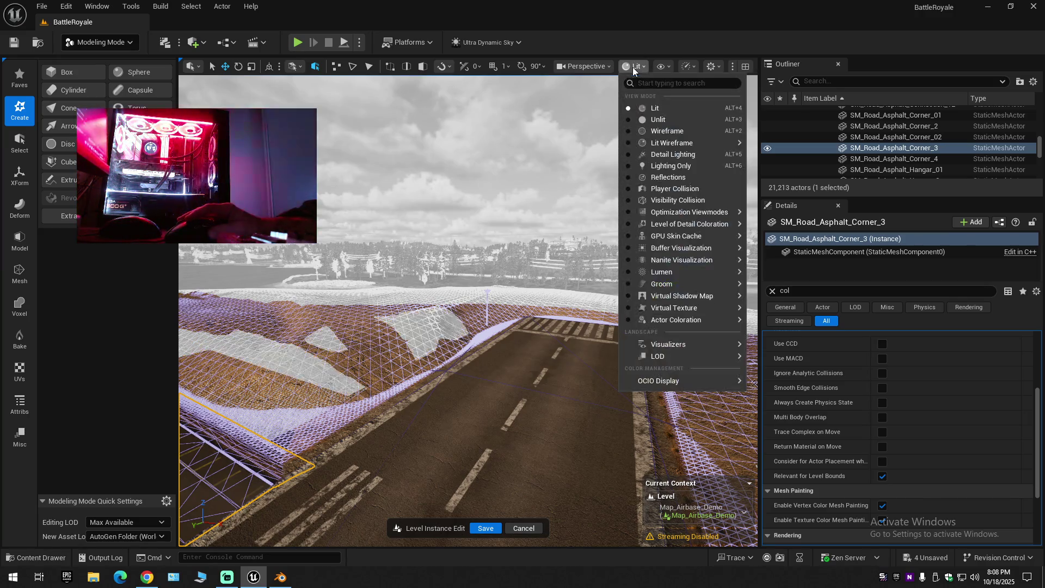
click(598, 68)
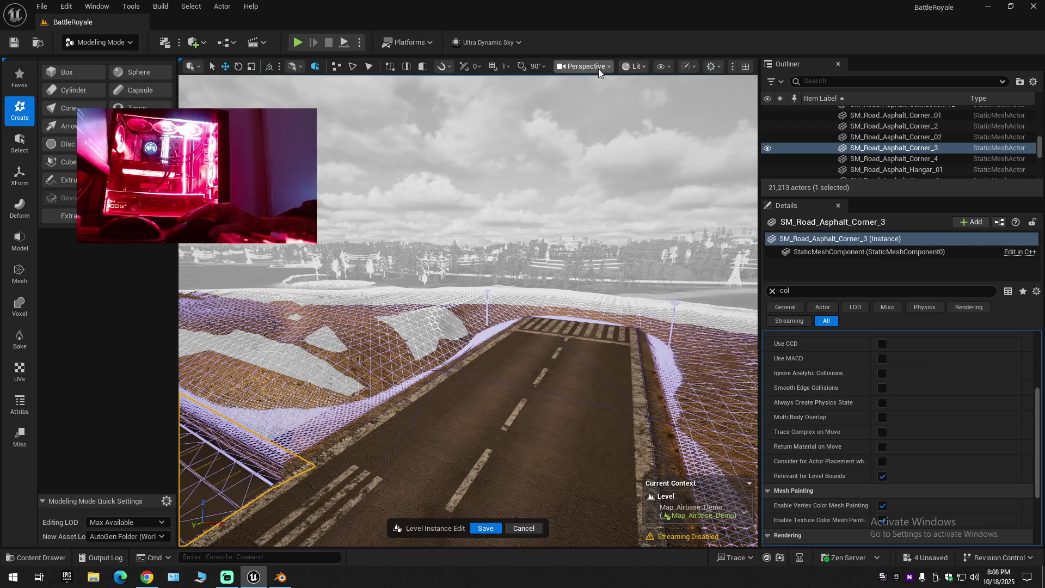
click(599, 68)
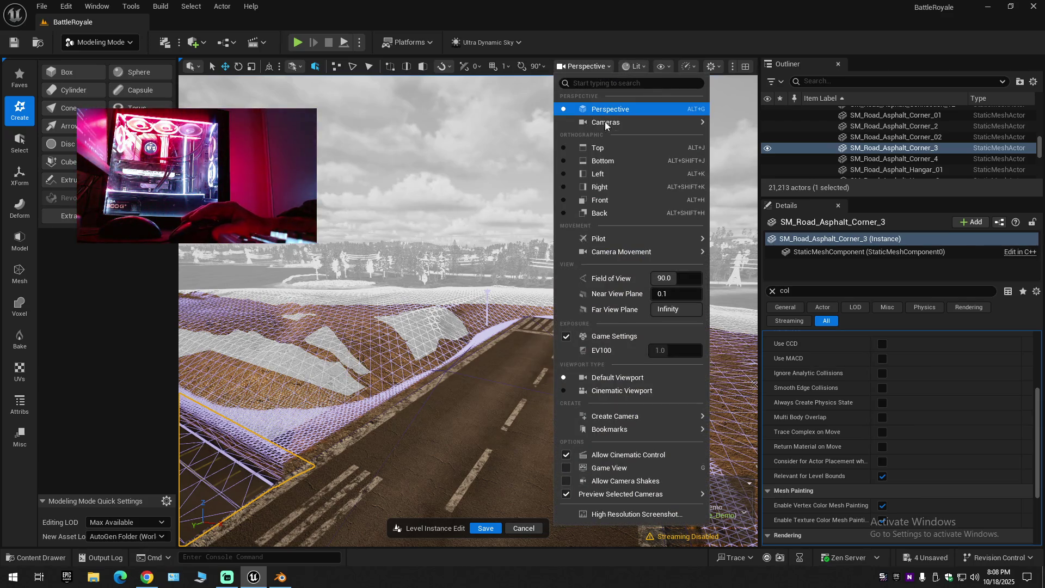
key(Down)
key(Right)
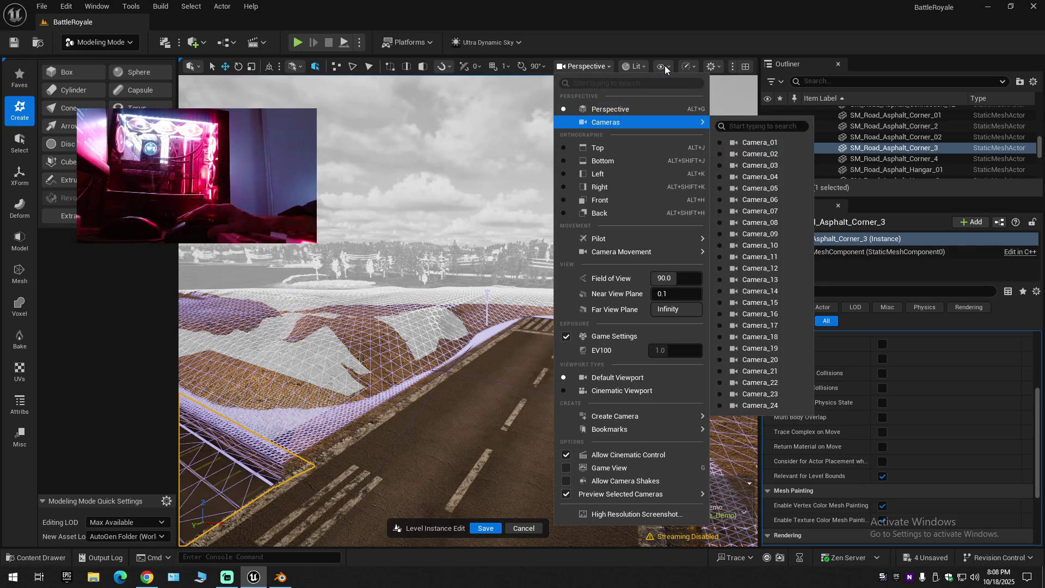
Turn the viewport's Collision show flag back off with Alt+C.
click(665, 65)
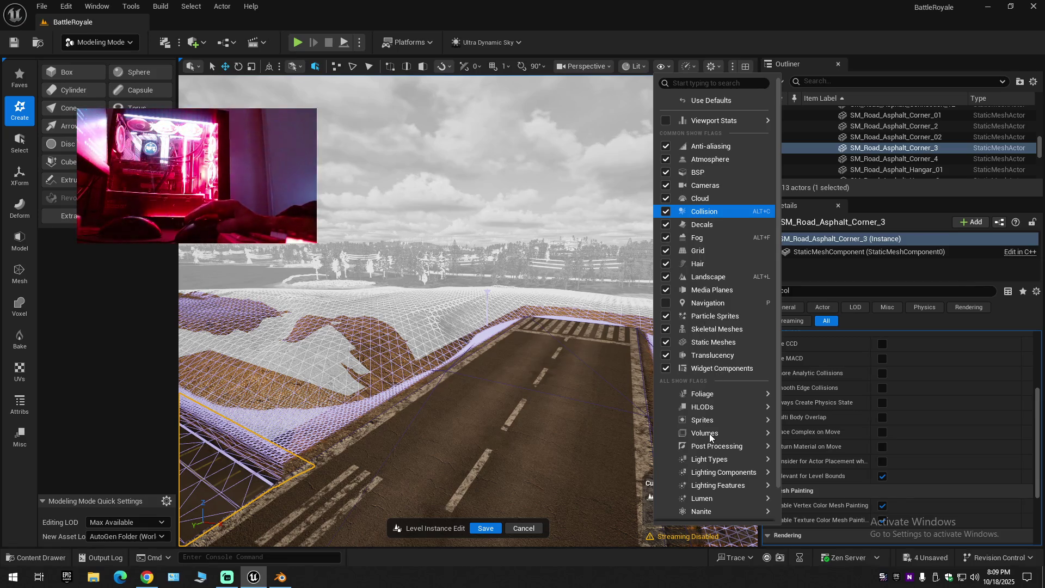
mouse_move(710, 433)
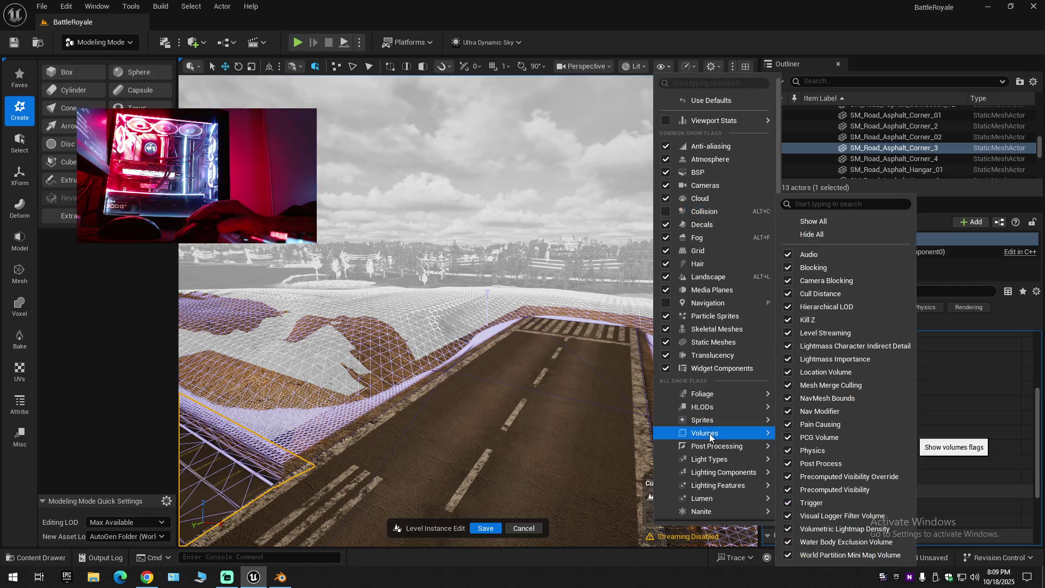
key(alt+c)
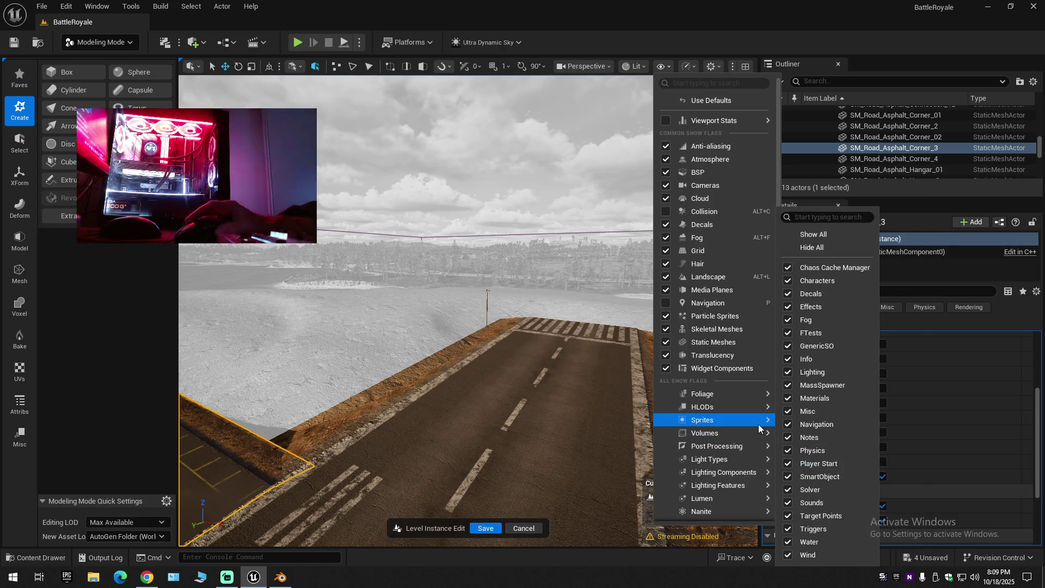
click(588, 276)
Frame the road corner, filter its Details by 'block', and expand Create Blocking Volume.
key(f)
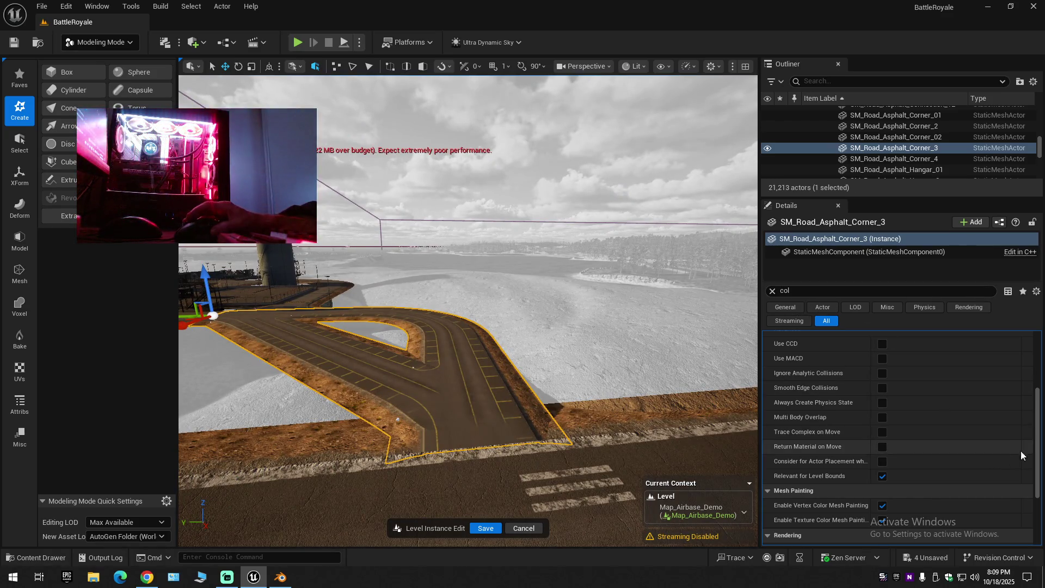
click(795, 291)
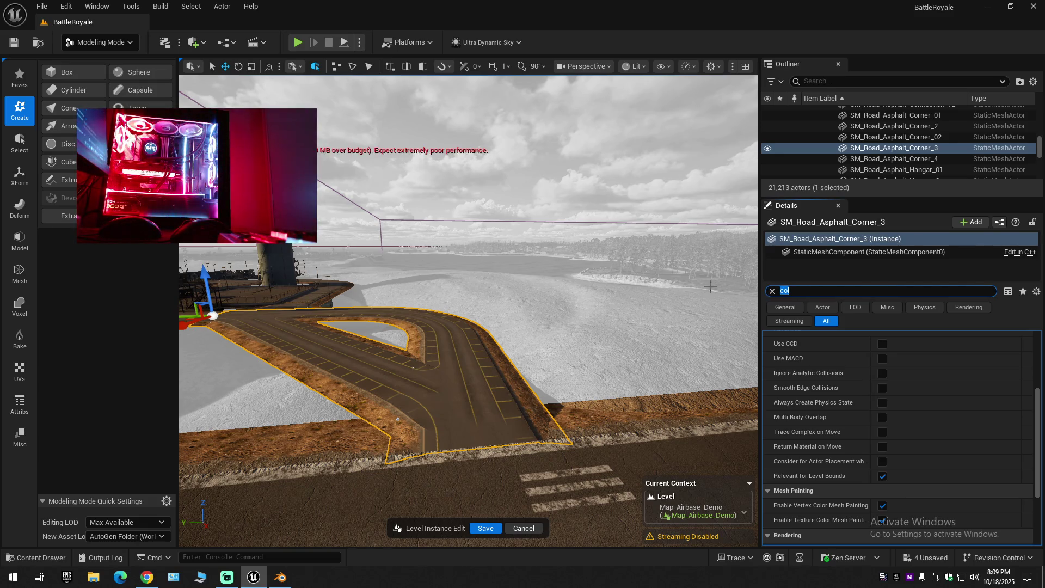
text(block)
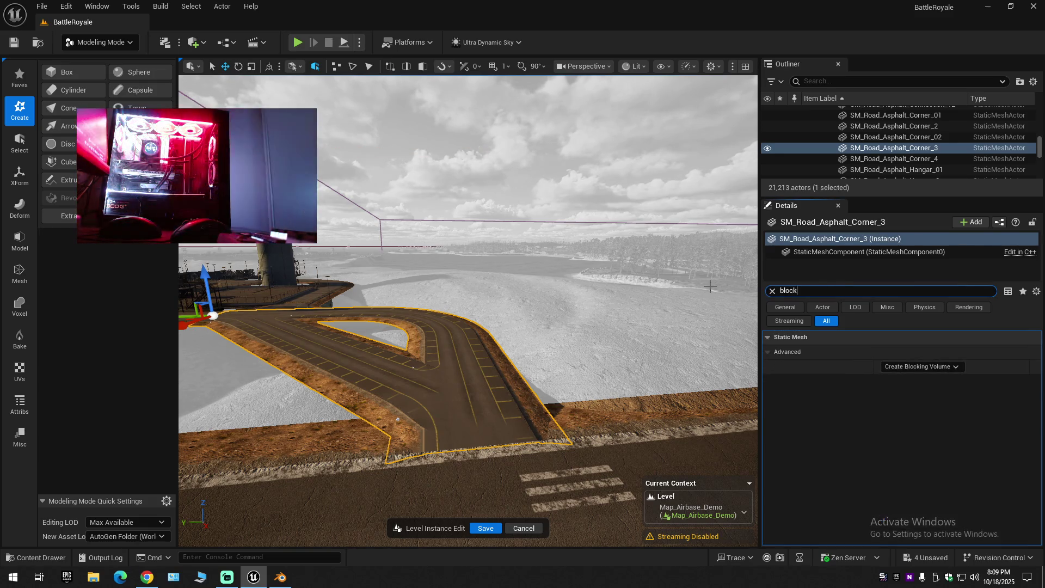
click(917, 367)
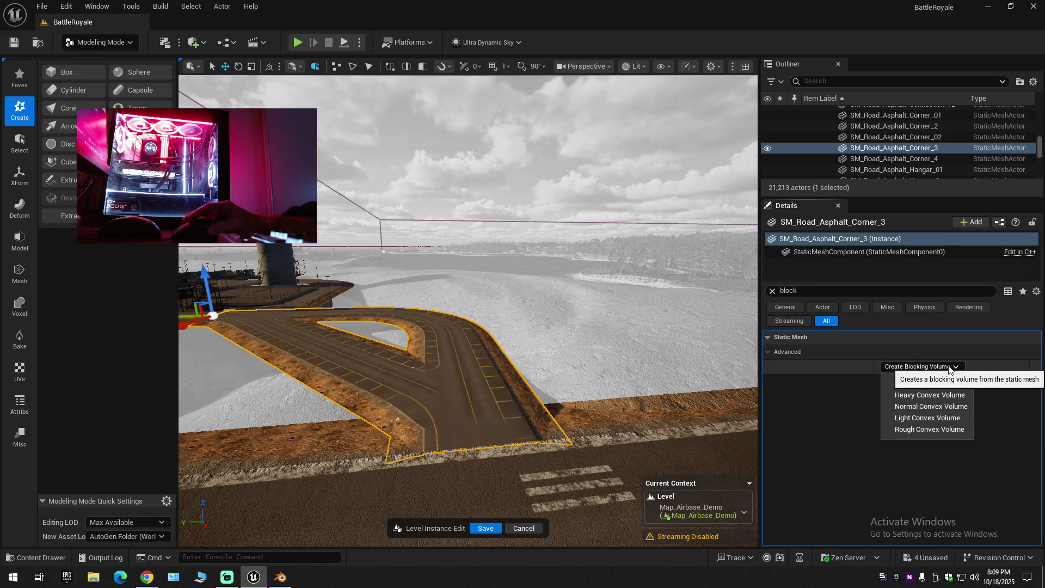
click(41, 557)
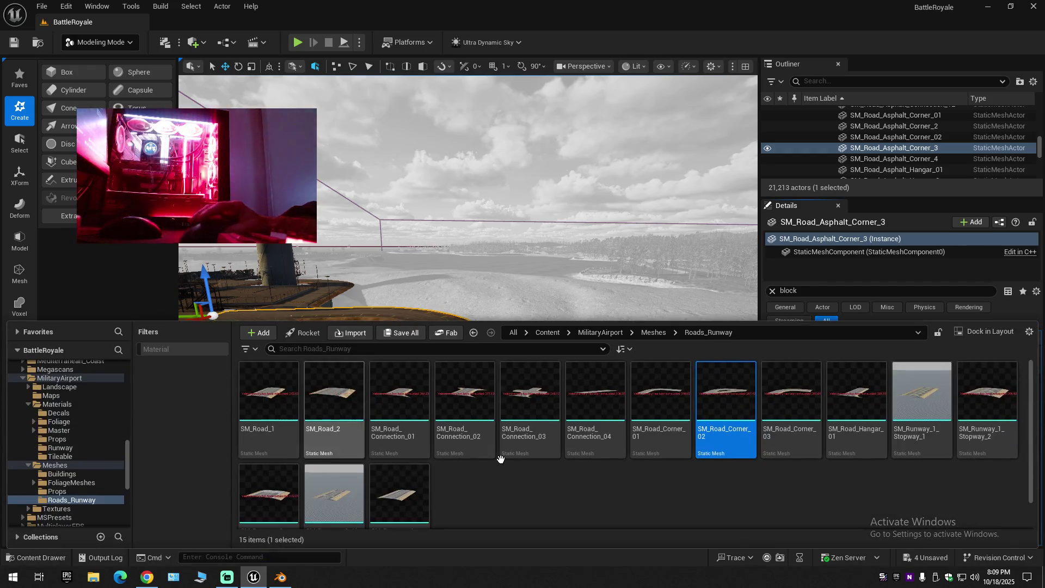
click(329, 398)
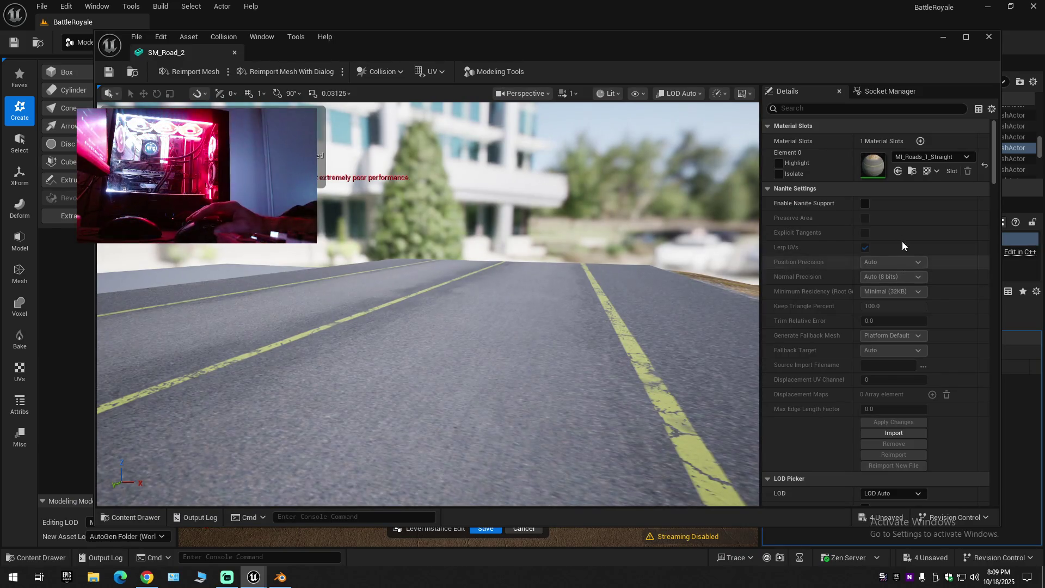
click(813, 109)
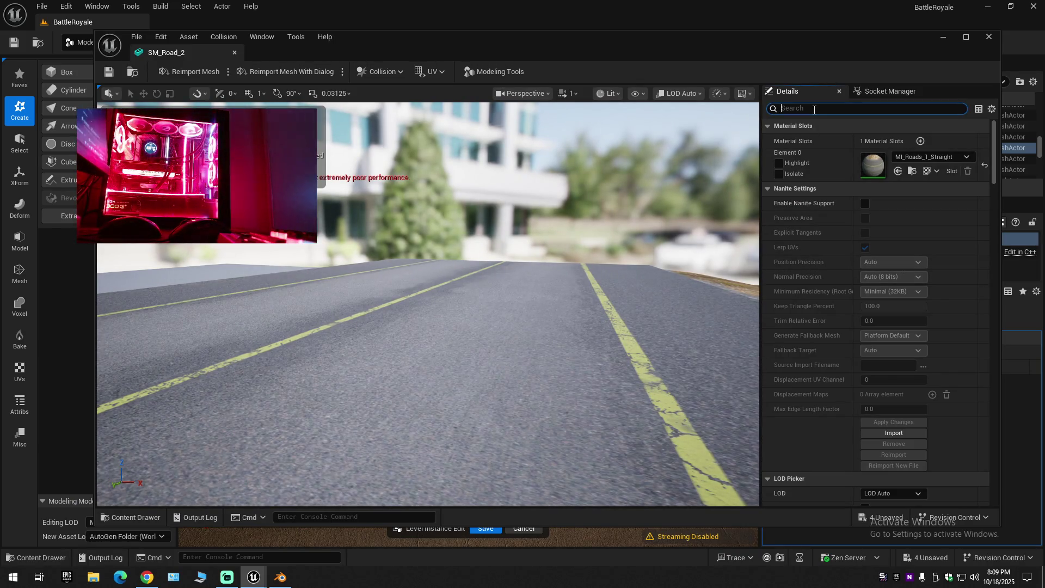
text(block)
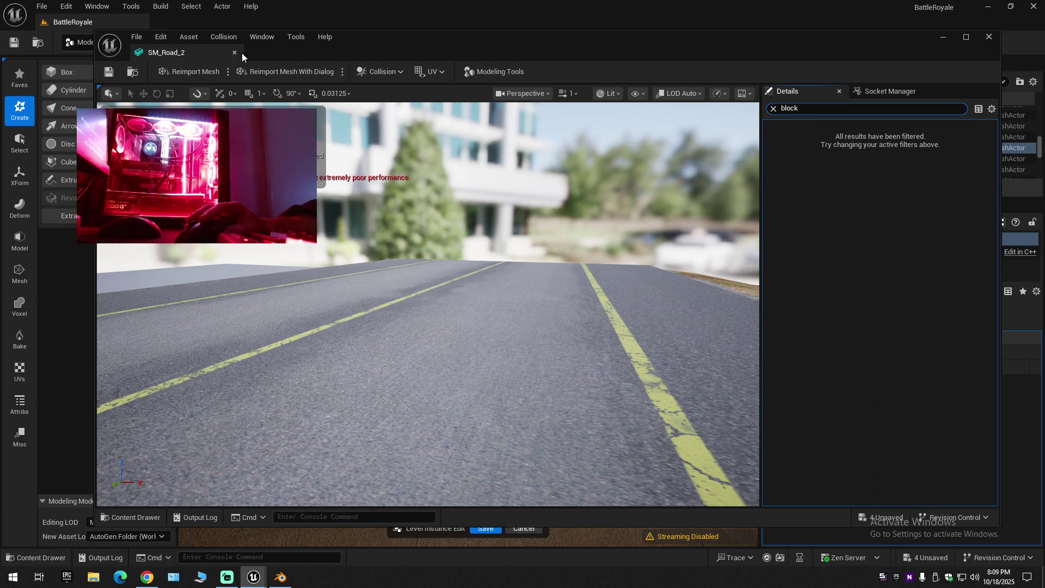
click(127, 516)
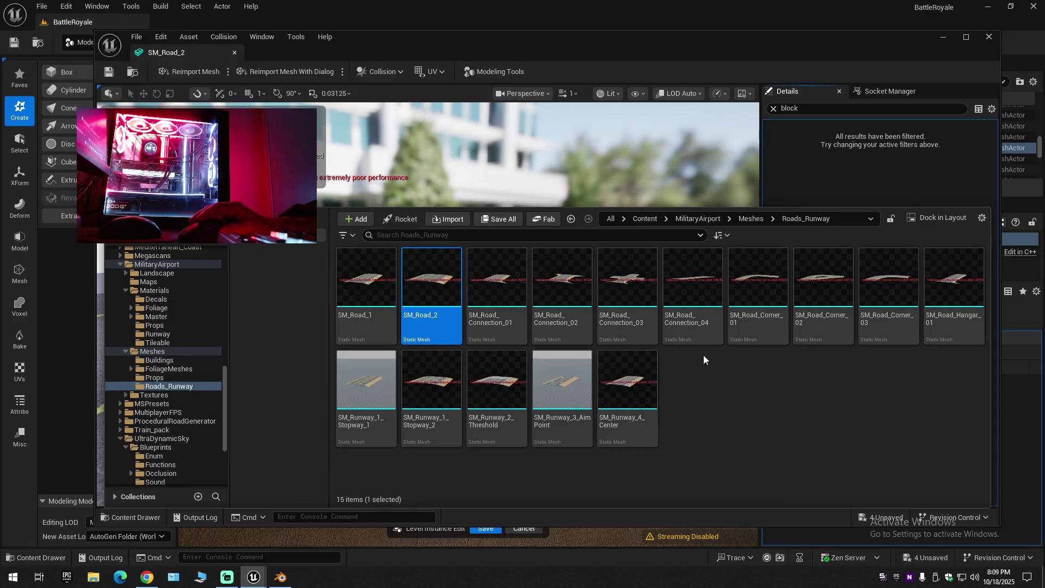
click(823, 278)
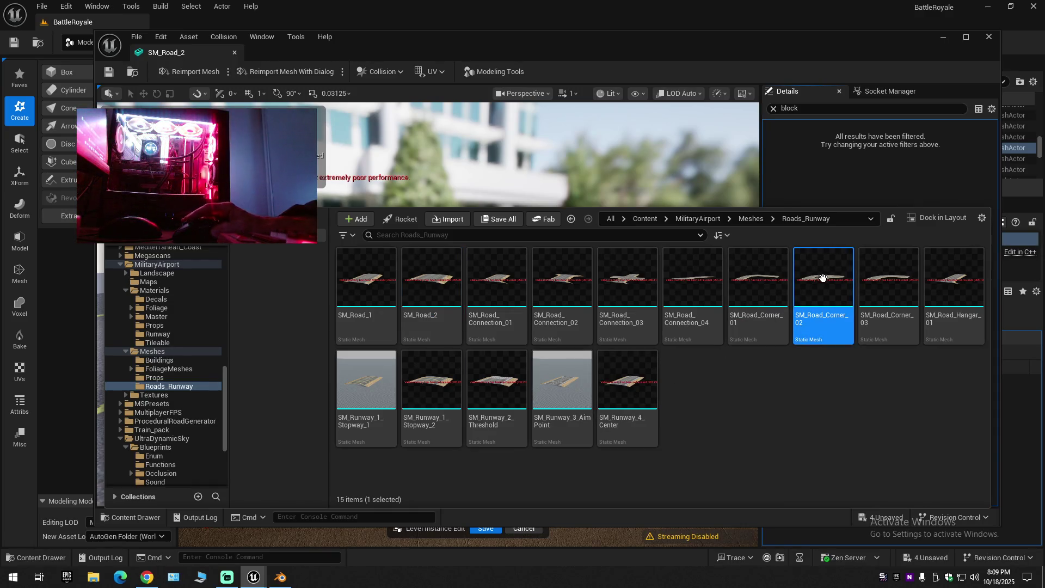
double_click(823, 278)
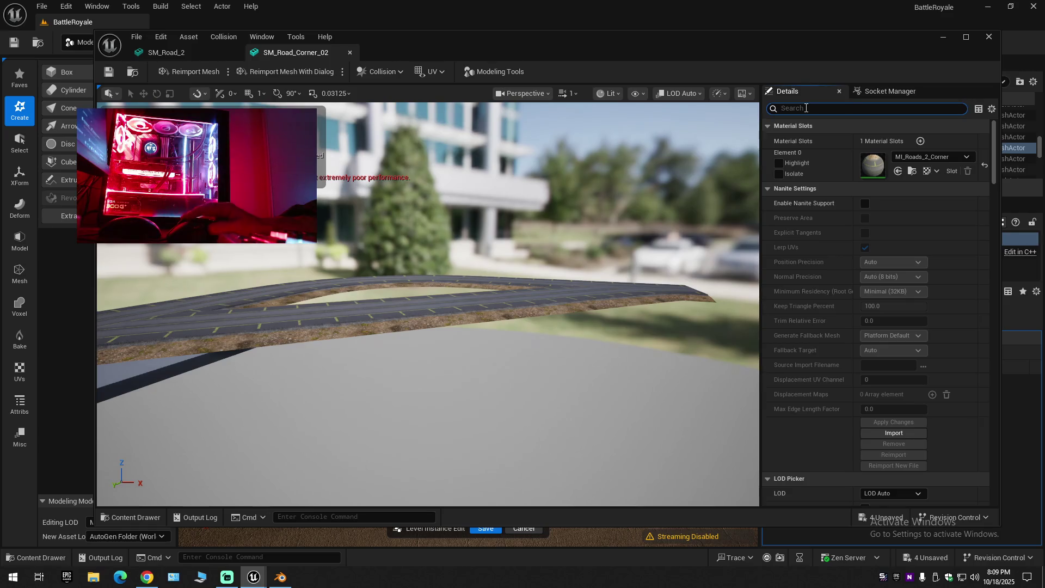
text(block)
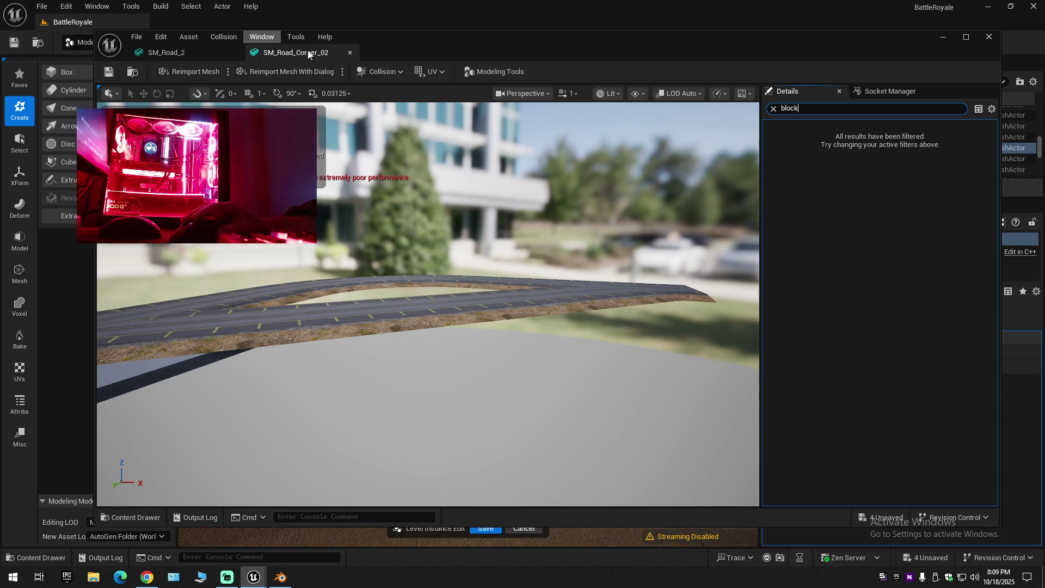
click(349, 52)
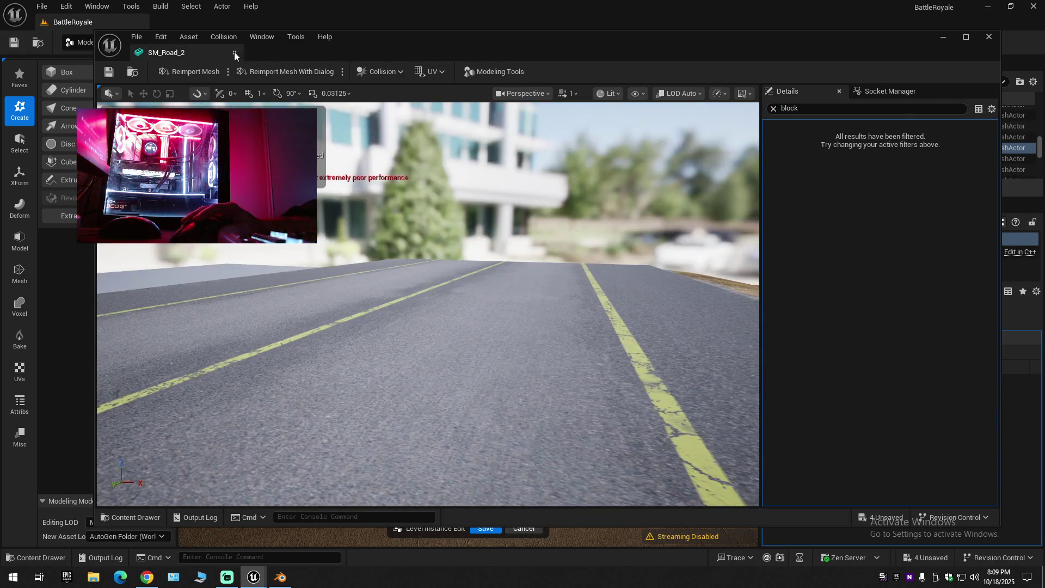
click(234, 51)
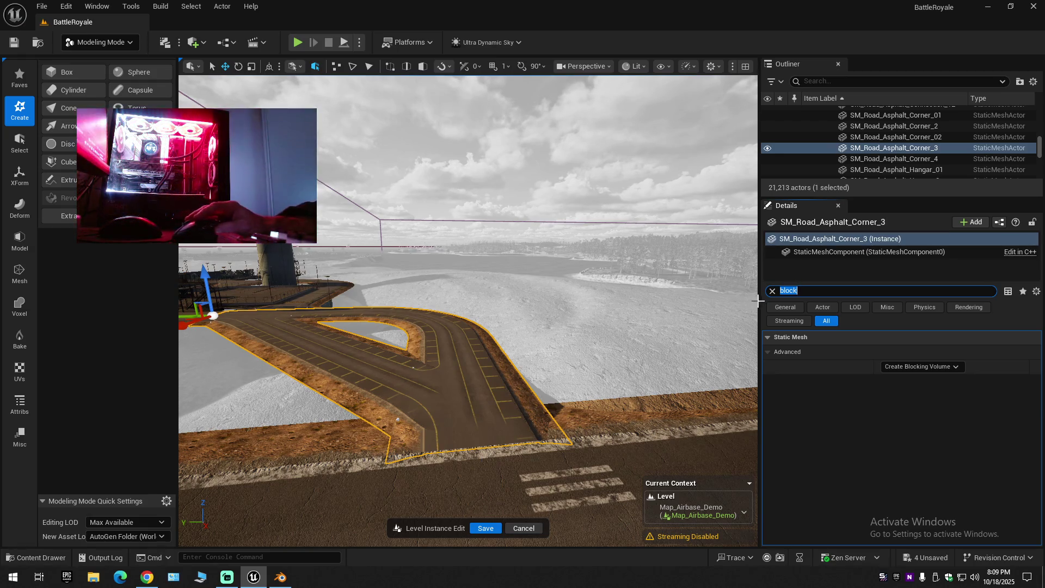
Clear the Details filter, view the blocking volume options without choosing one, and scroll back up.
click(772, 291)
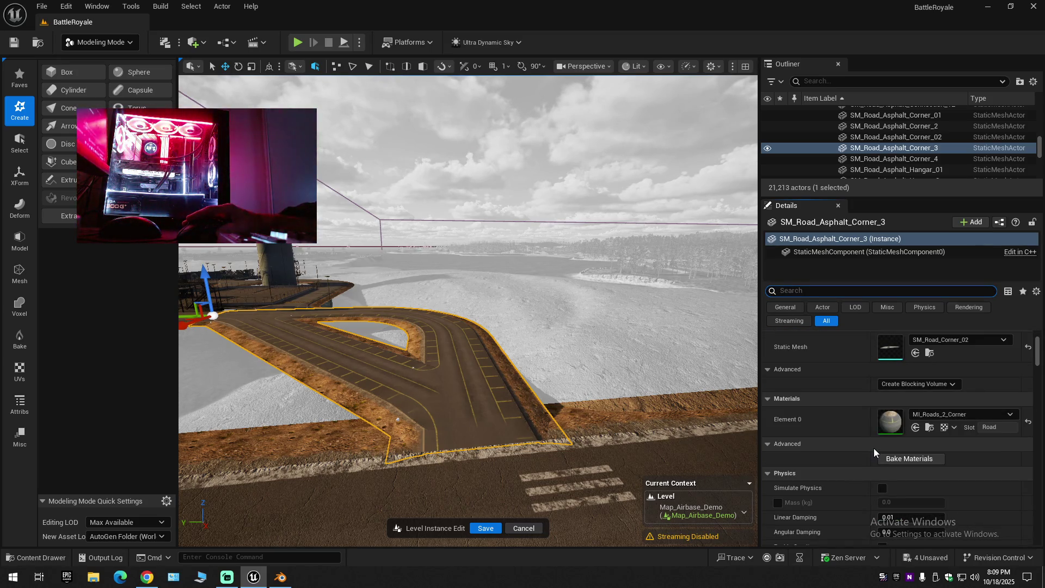
click(909, 384)
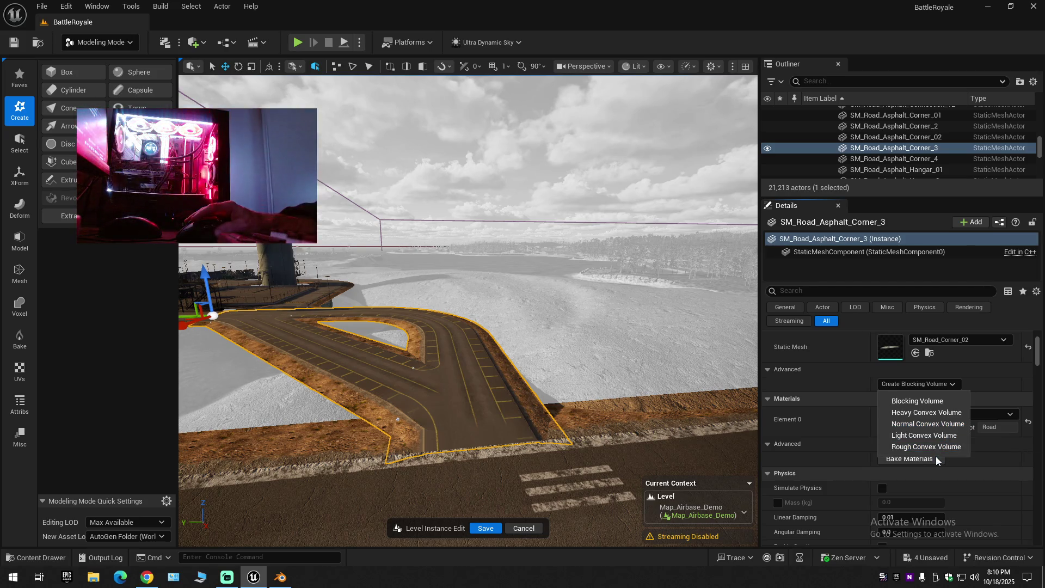
click(830, 385)
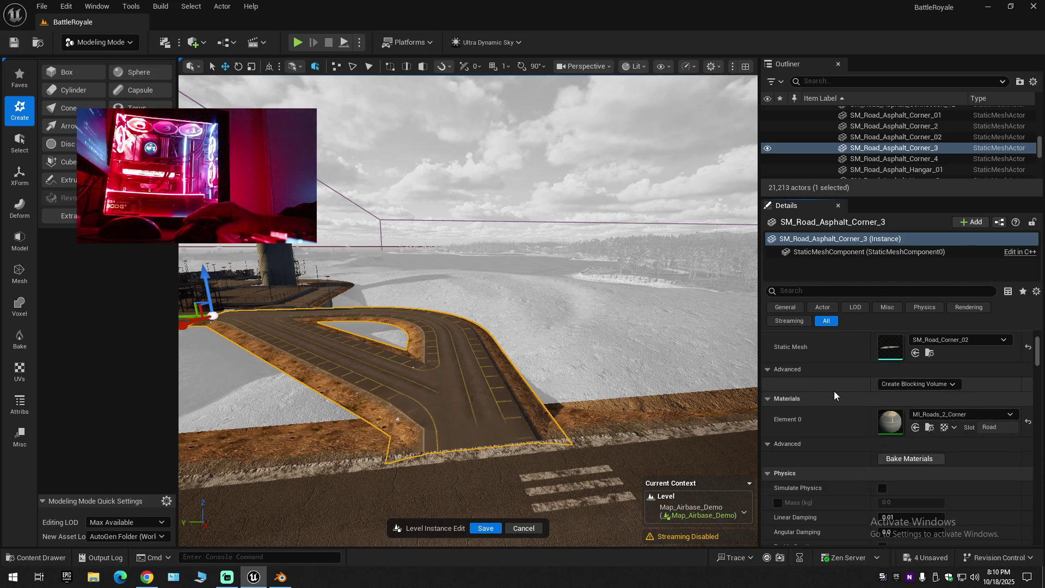
scroll(823, 360, up, 1)
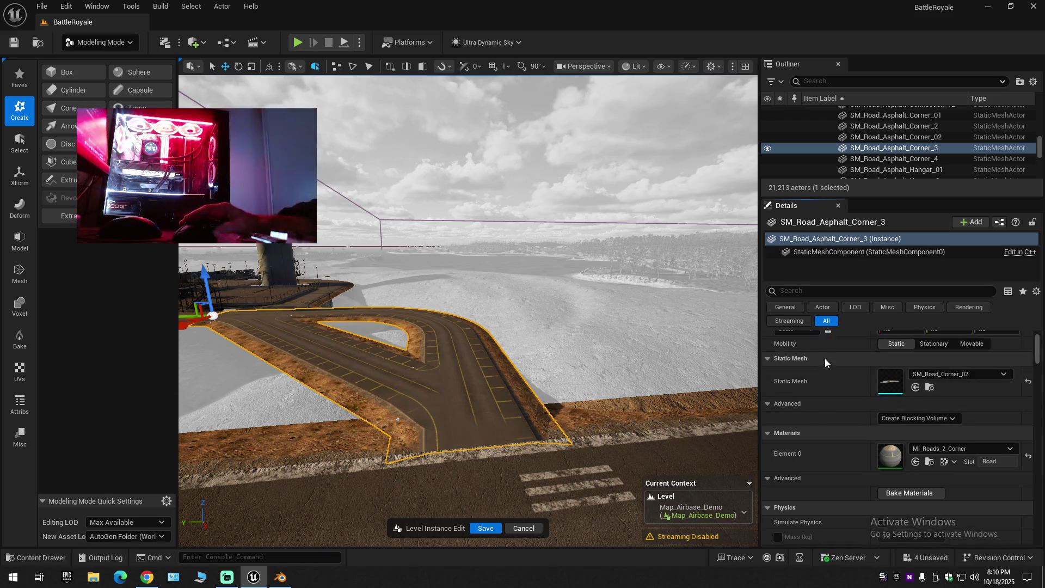
scroll(858, 373, up, 1)
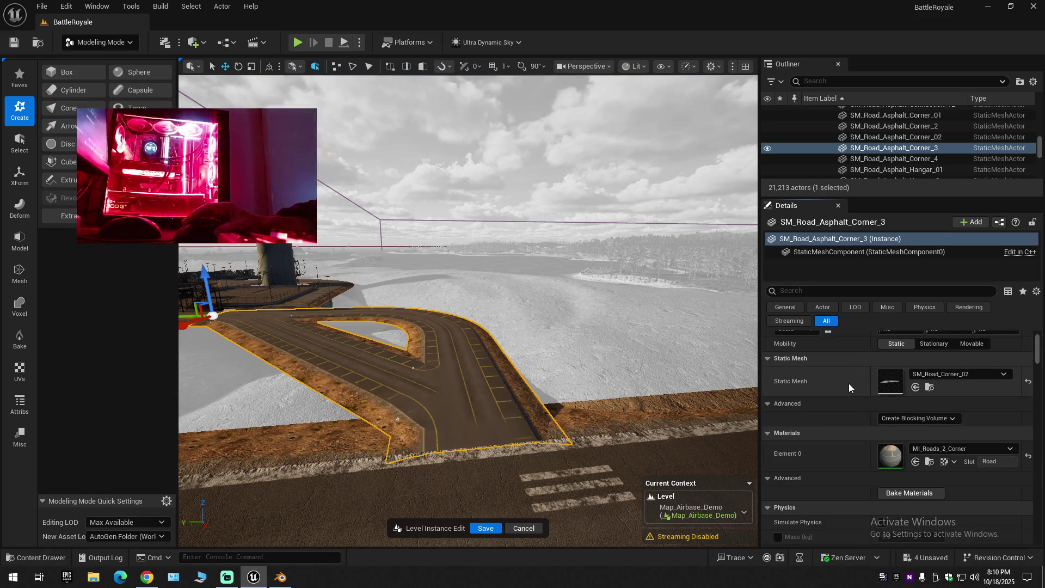
Find SM_Road_Corner_02 in the Content Browser and open it in the Static Mesh Editor to inspect it.
click(929, 386)
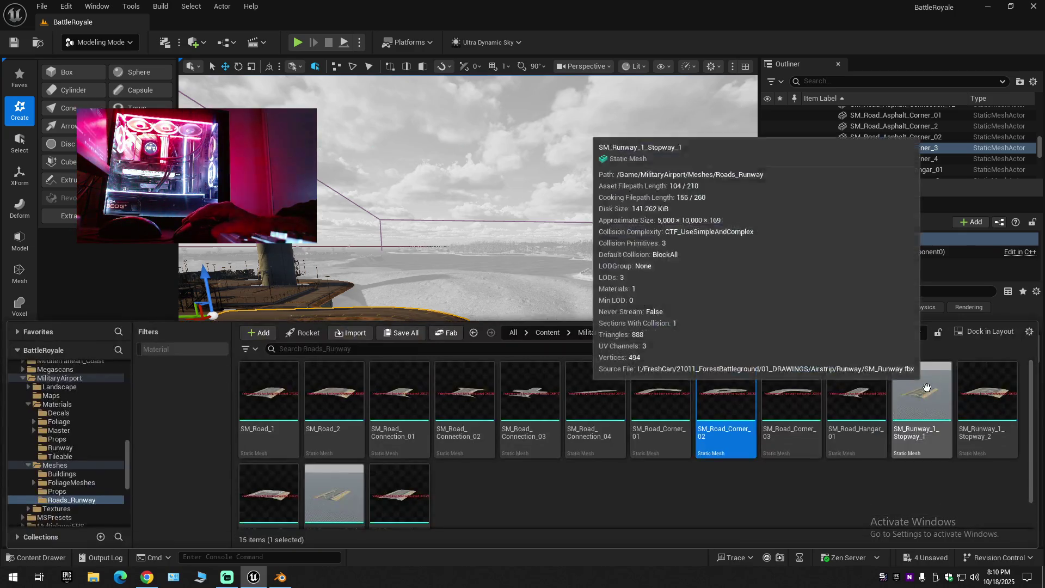
double_click(718, 401)
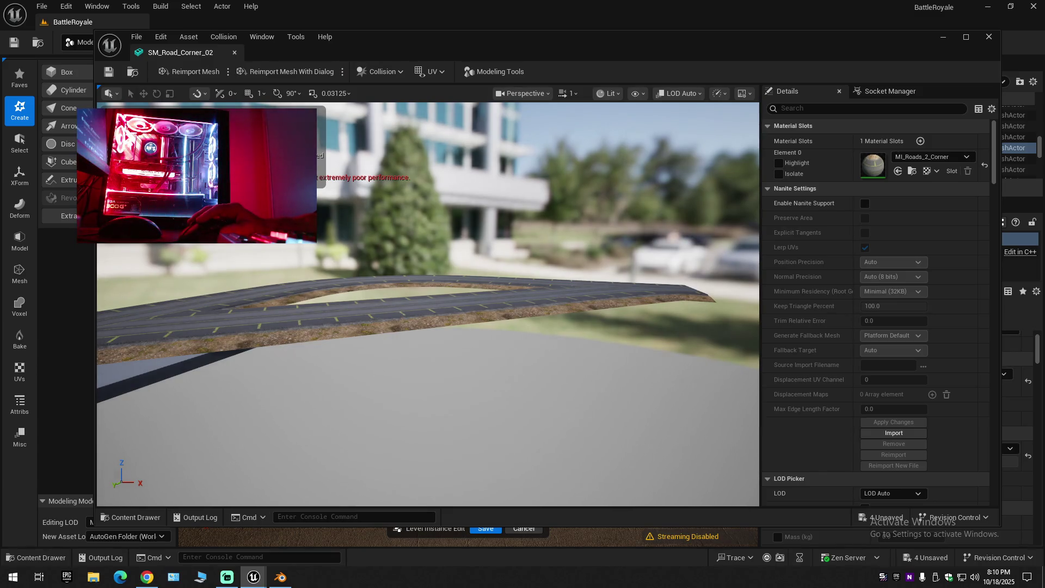
mouse_move(437, 325)
mouse_down()
mouse_move(294, 313)
mouse_move(253, 266)
mouse_move(659, 297)
mouse_up()
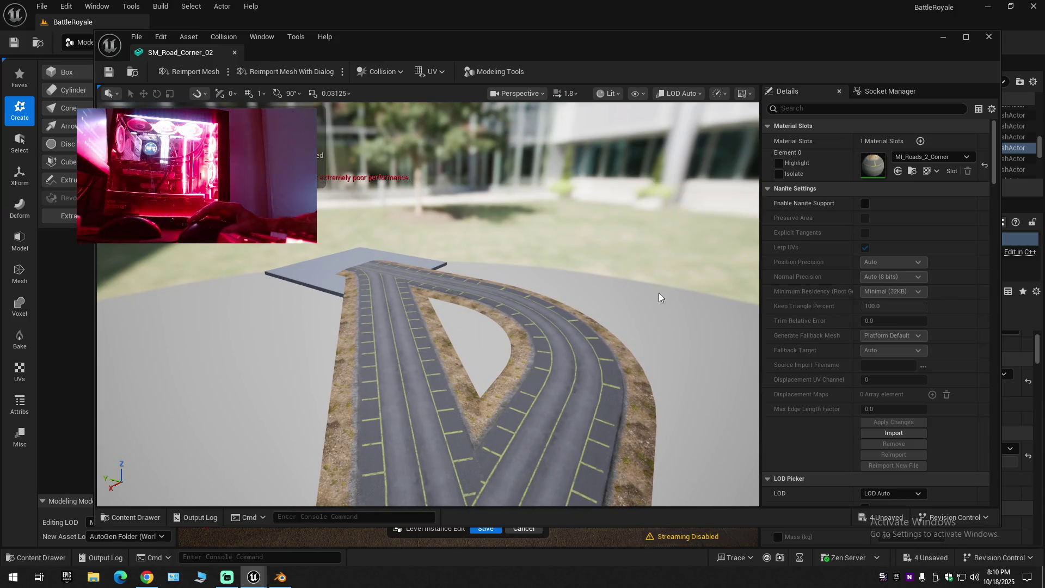
mouse_move(599, 333)
mouse_down()
mouse_move(577, 299)
mouse_move(599, 338)
mouse_up()
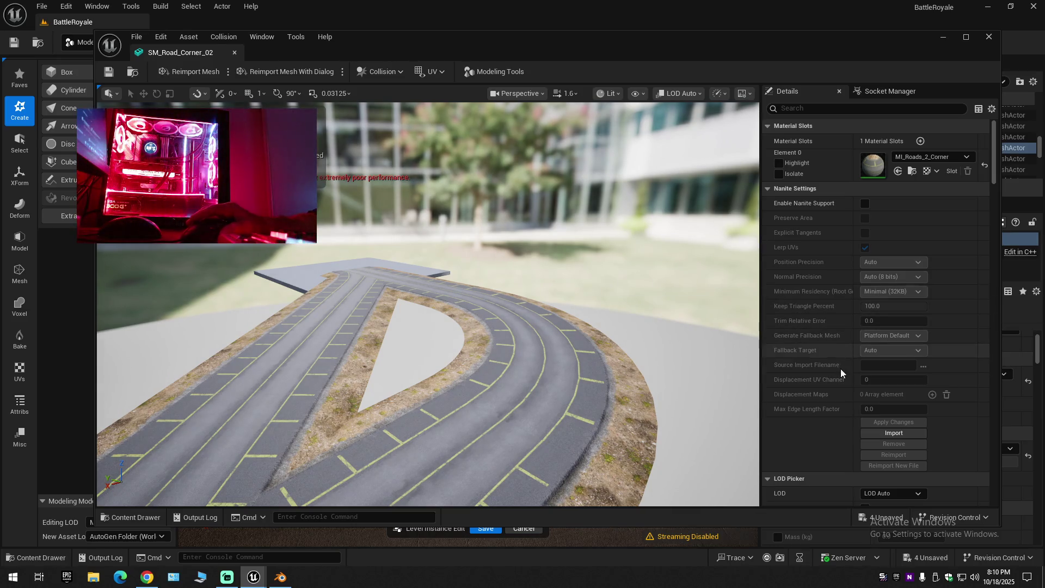
Scroll the mesh Details down to Collision, showing 40 convex elements and the BlockAll preset.
scroll(843, 394, down, 3)
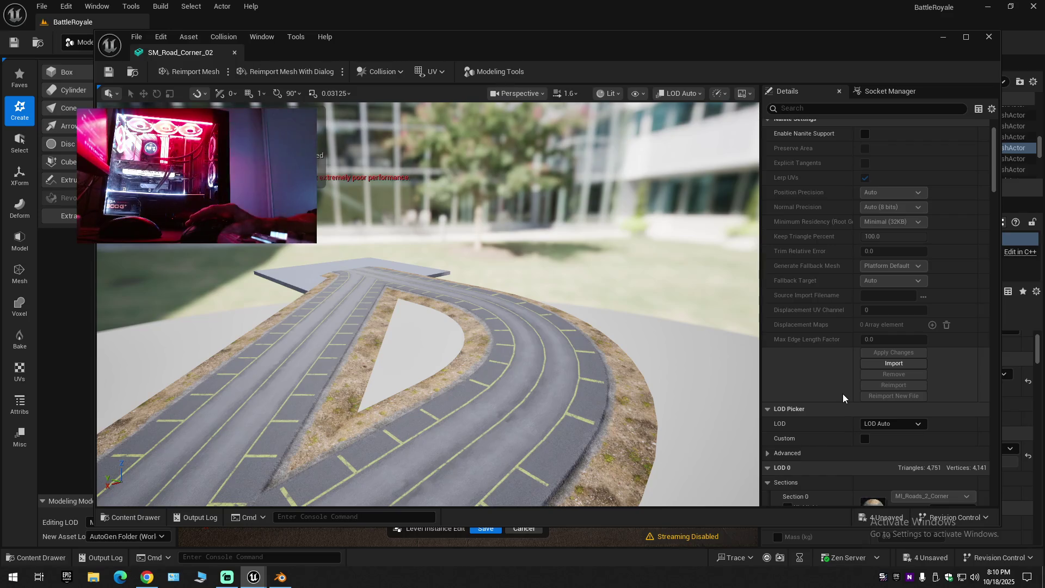
scroll(843, 394, down, 5)
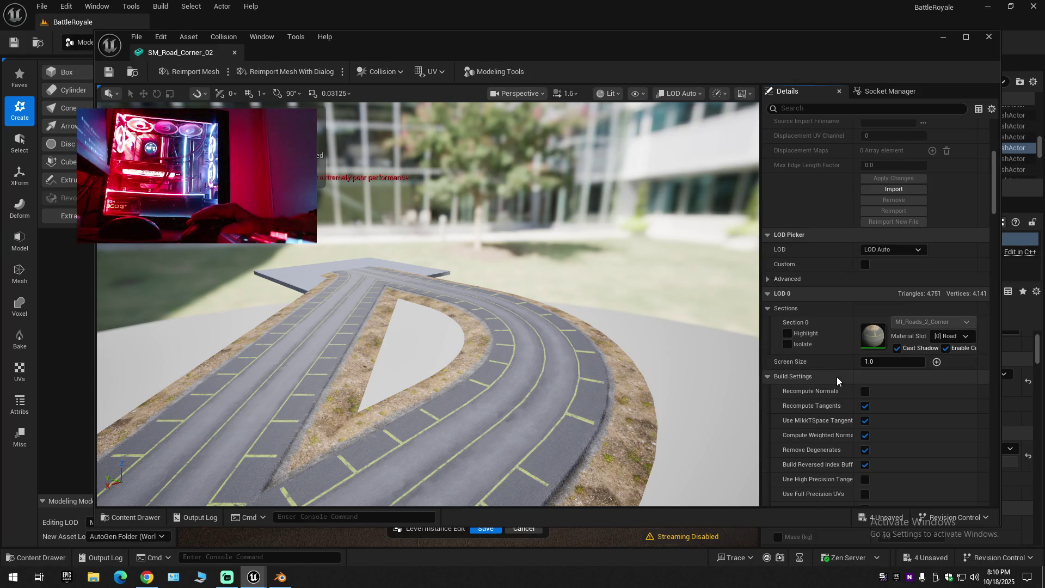
scroll(835, 383, down, 2)
scroll(834, 392, down, 2)
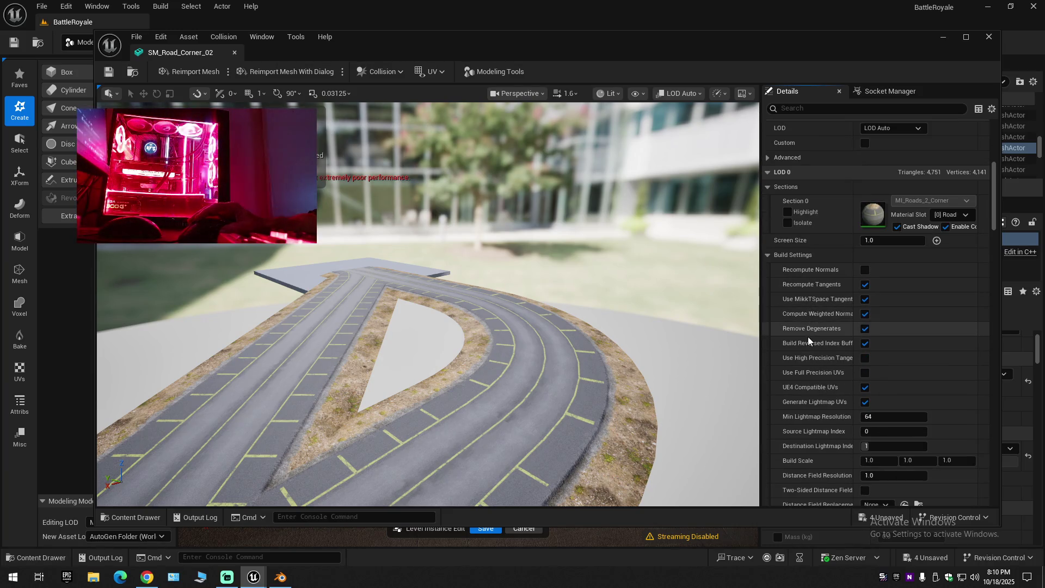
scroll(818, 403, down, 3)
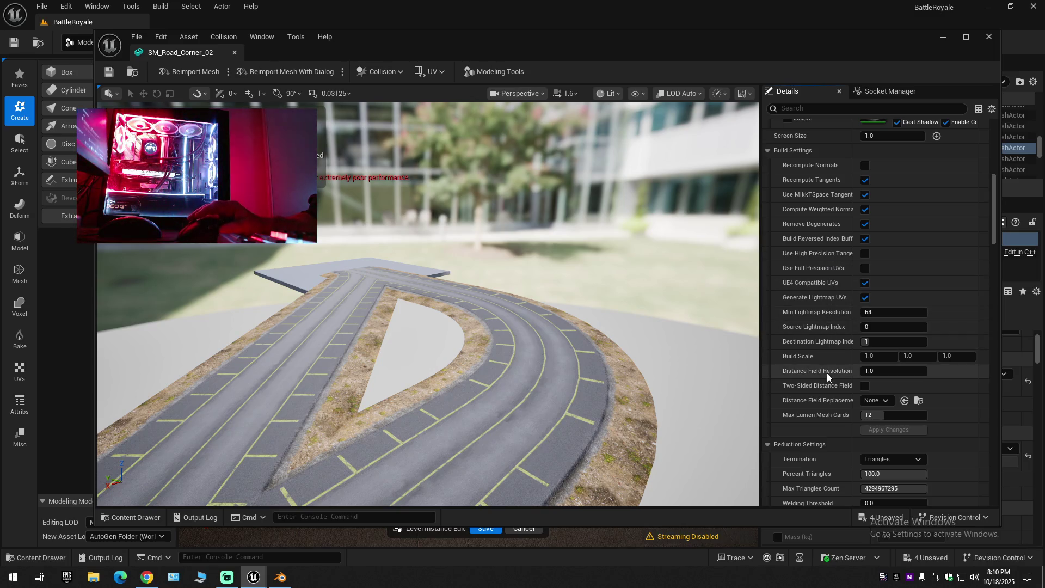
scroll(824, 421, down, 4)
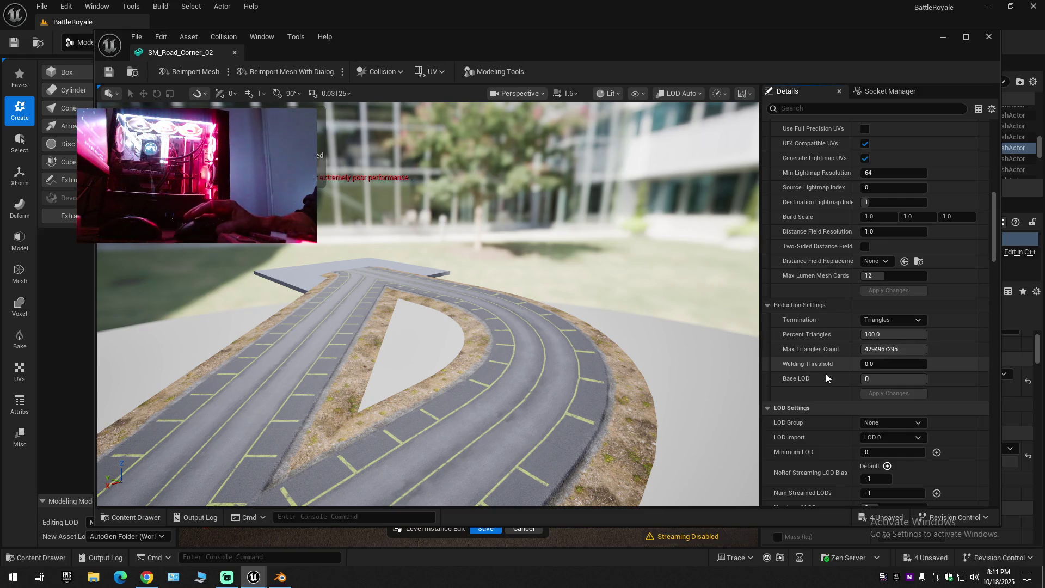
scroll(828, 384, down, 5)
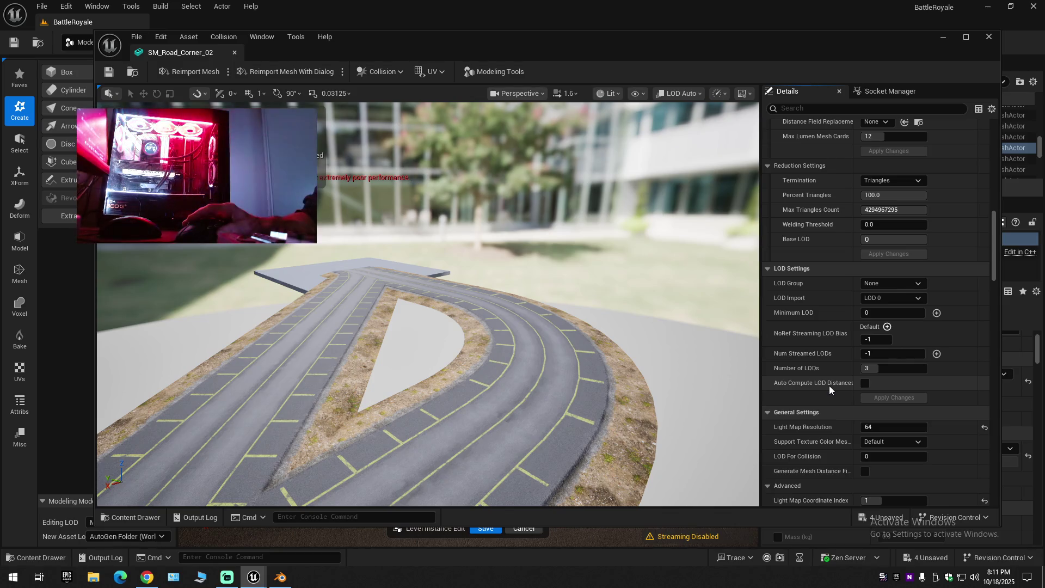
scroll(829, 388, down, 1)
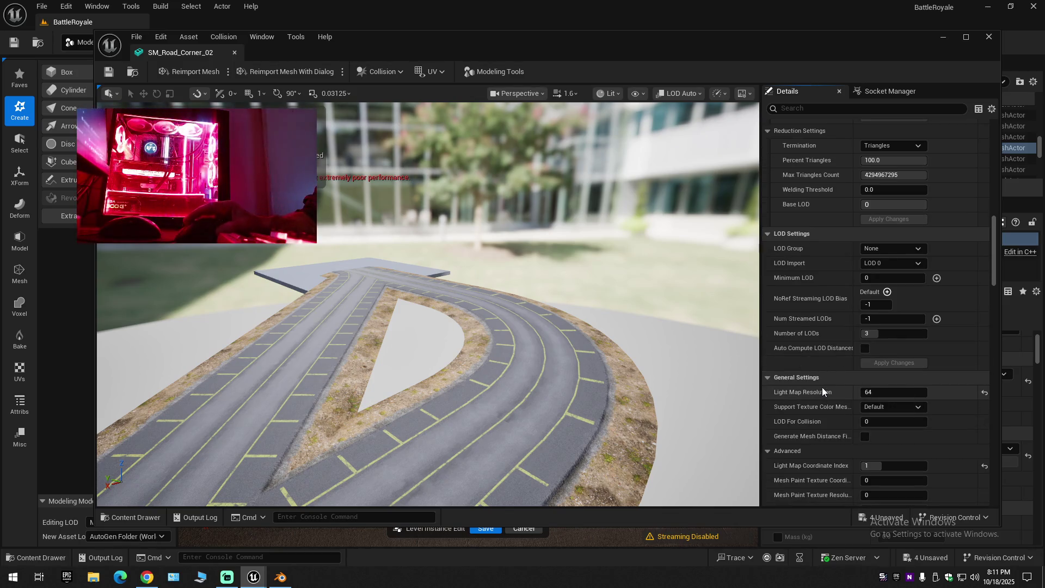
scroll(822, 387, down, 2)
scroll(822, 388, down, 2)
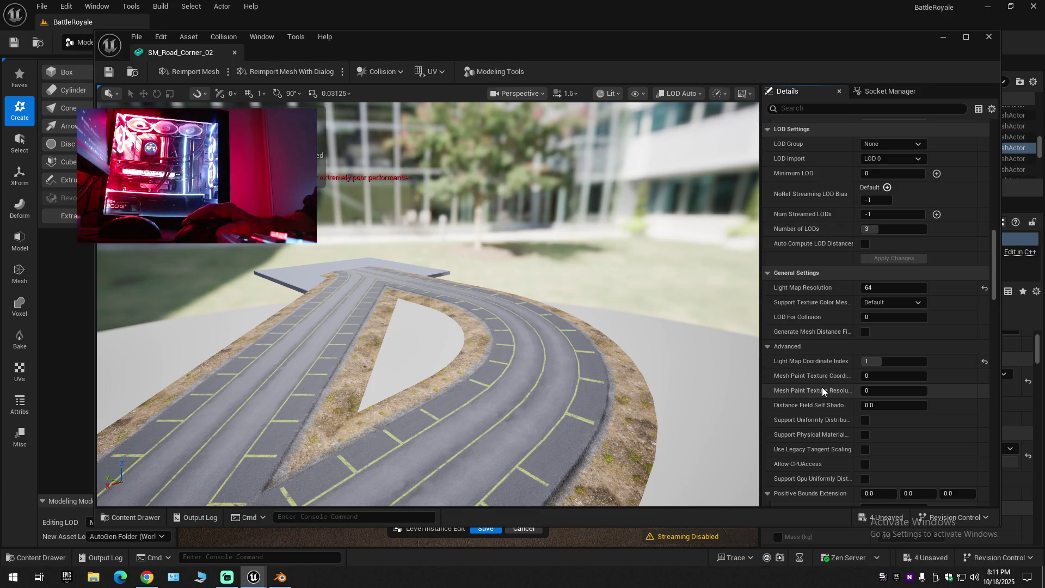
scroll(822, 387, down, 2)
scroll(822, 387, down, 3)
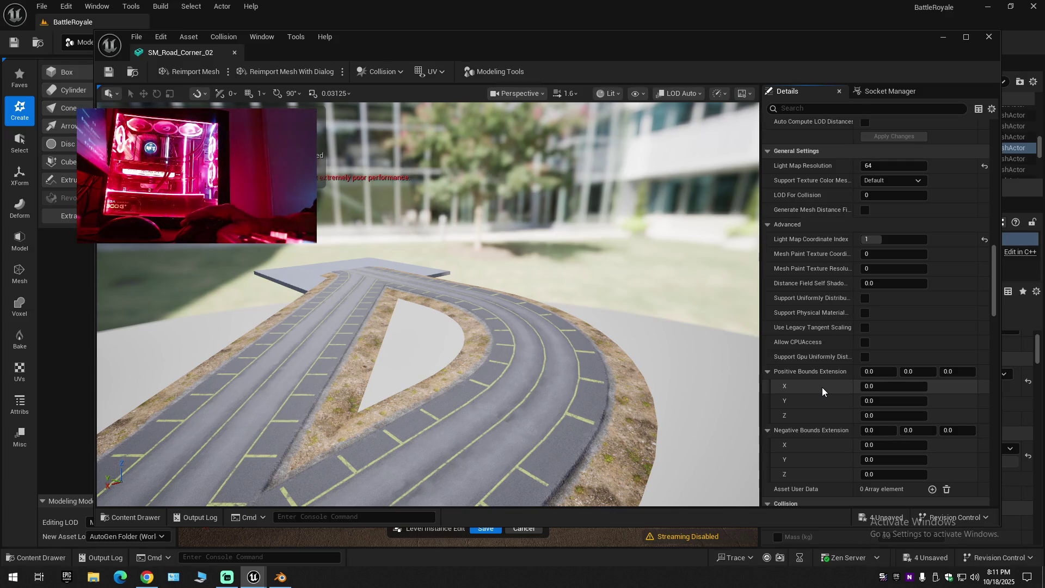
scroll(822, 387, down, 2)
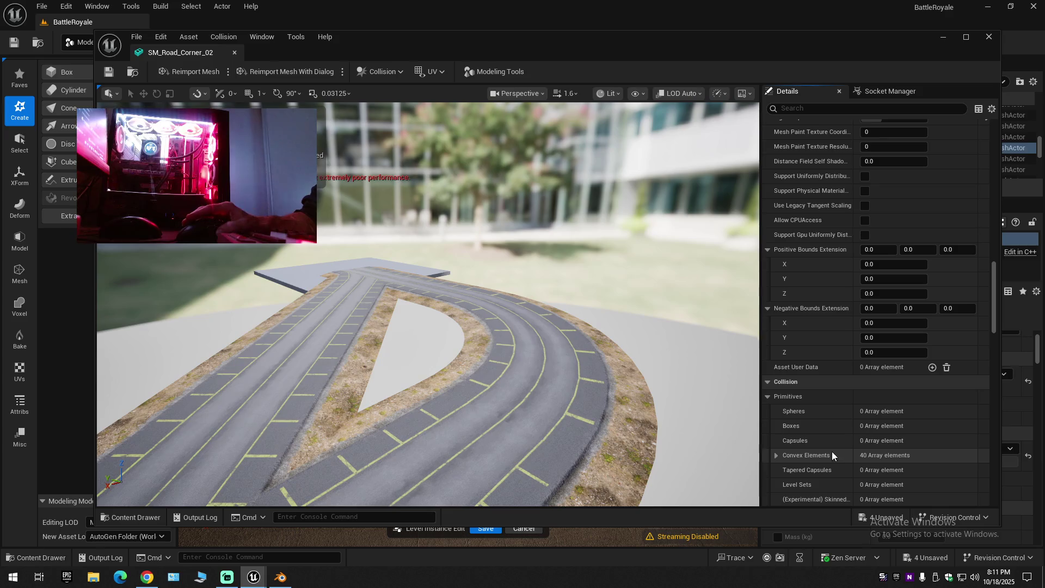
scroll(832, 452, down, 1)
scroll(832, 452, down, 3)
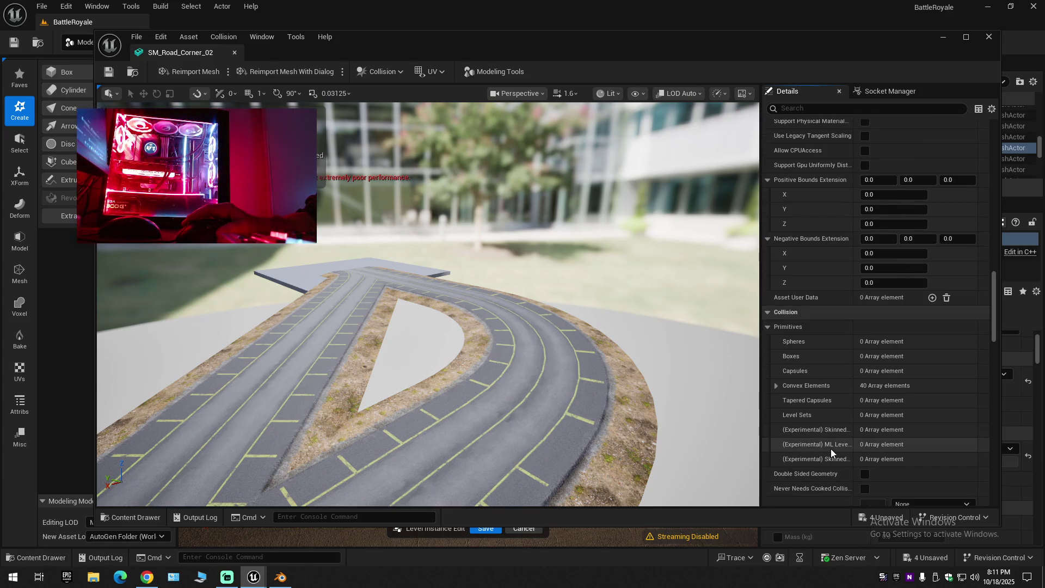
scroll(829, 449, down, 4)
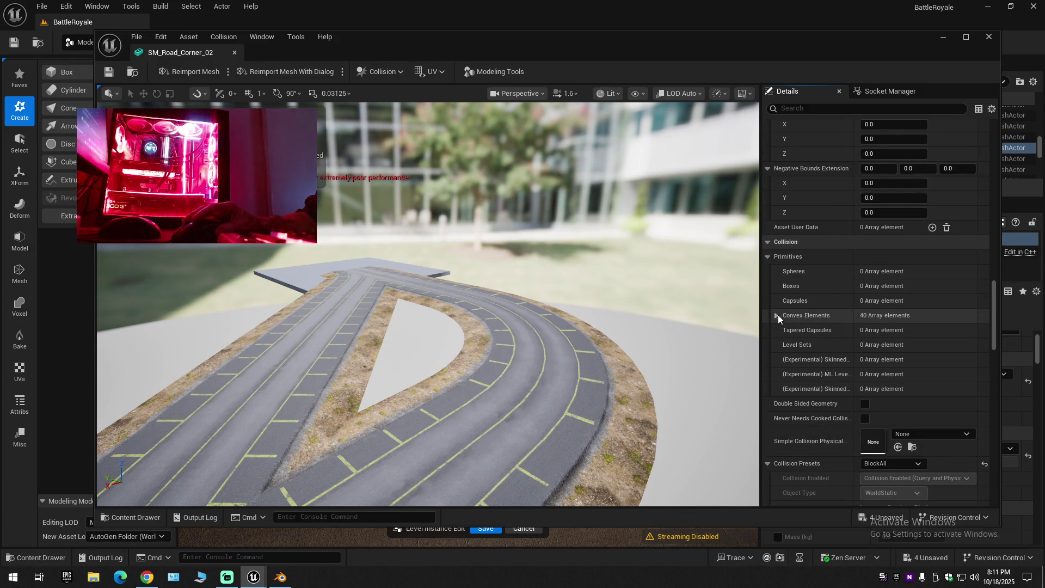
click(779, 315)
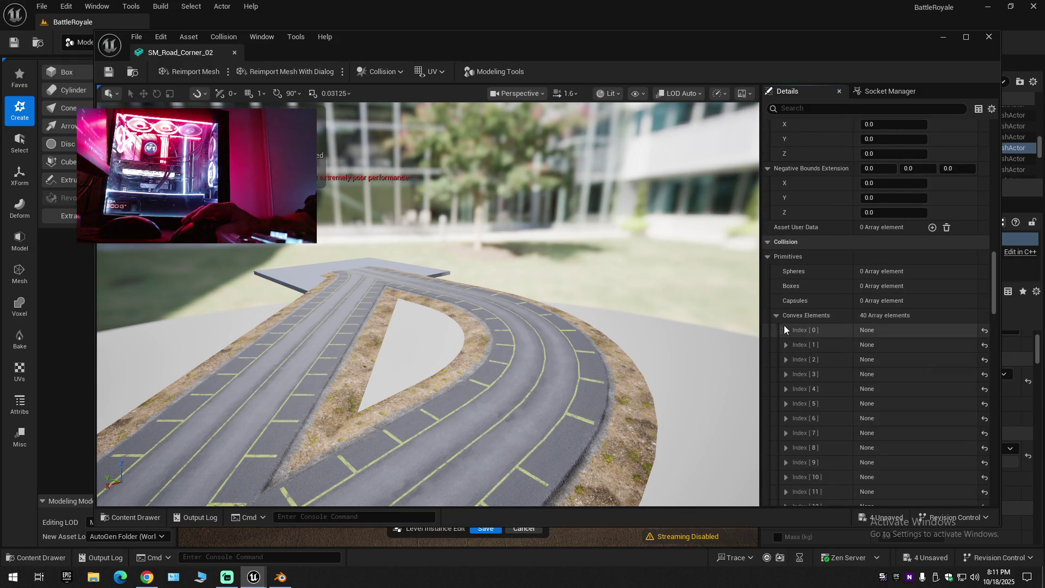
click(784, 329)
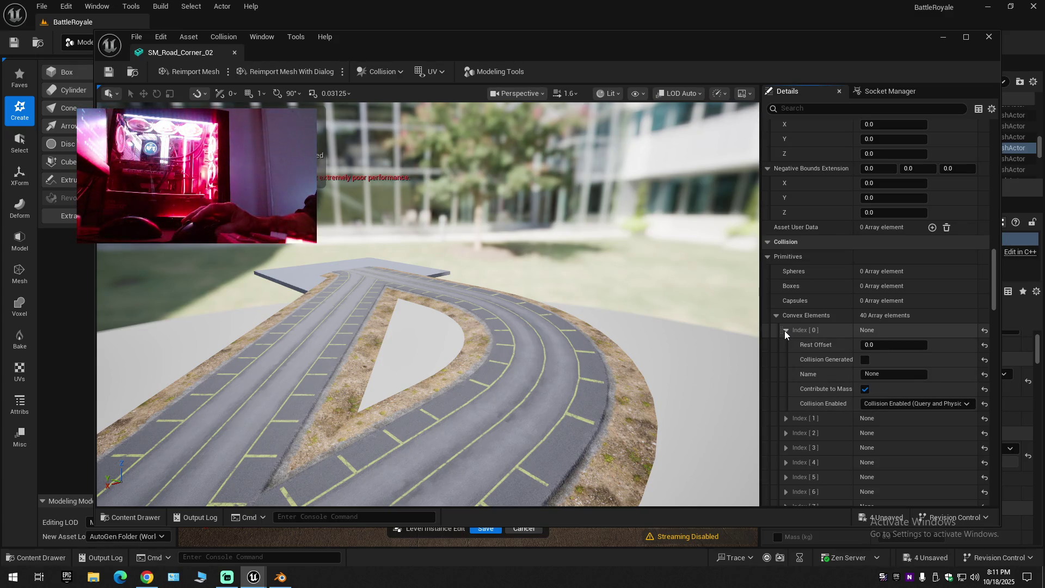
click(785, 330)
click(776, 315)
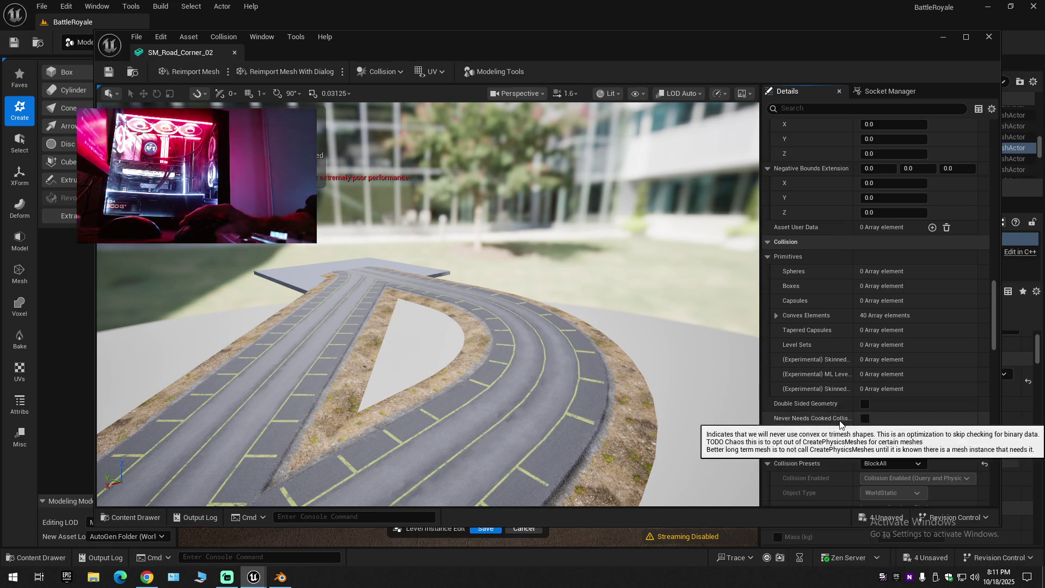
scroll(839, 421, down, 2)
scroll(840, 420, down, 3)
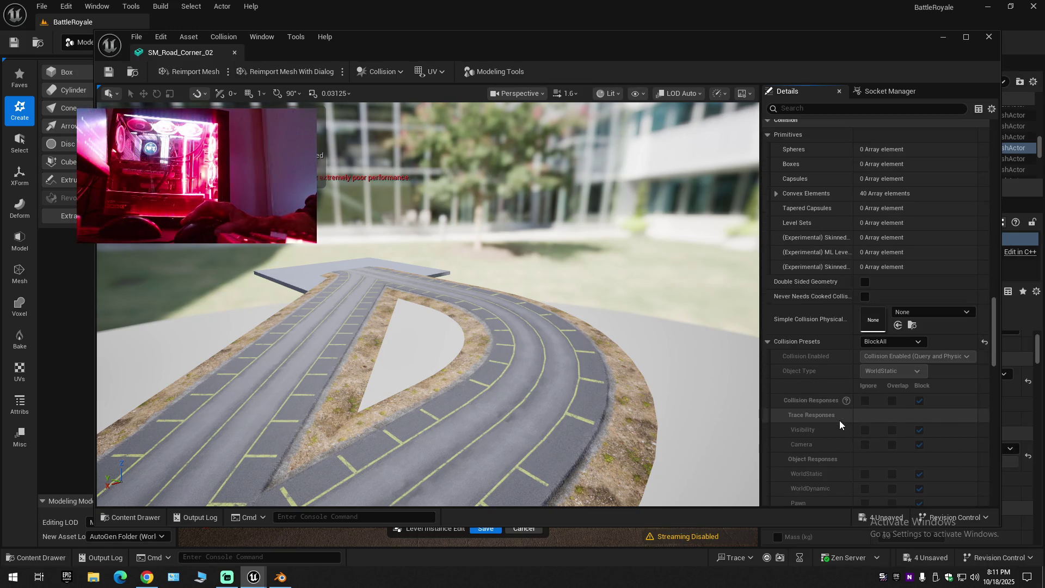
scroll(839, 420, down, 2)
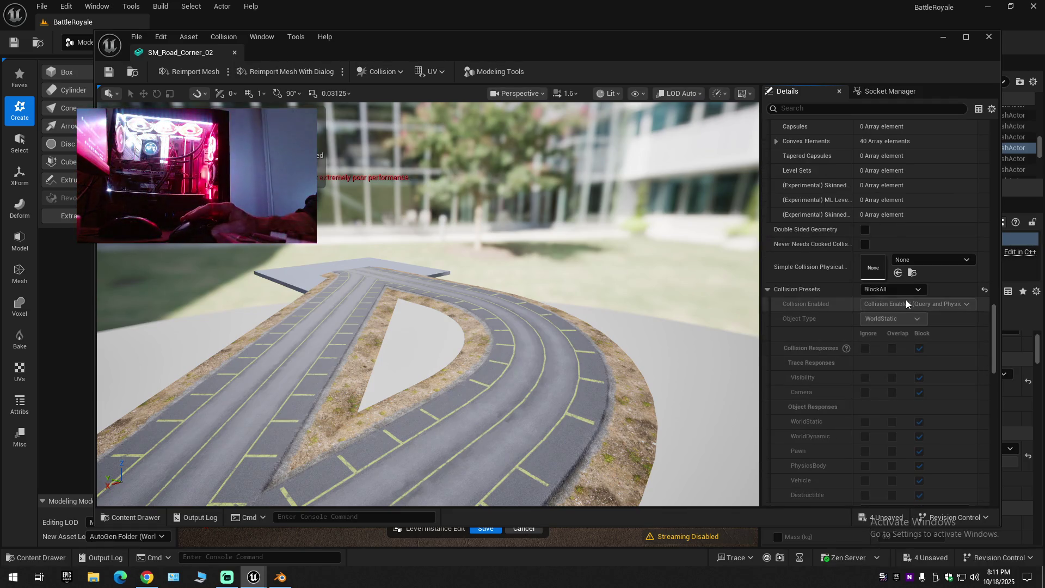
click(906, 290)
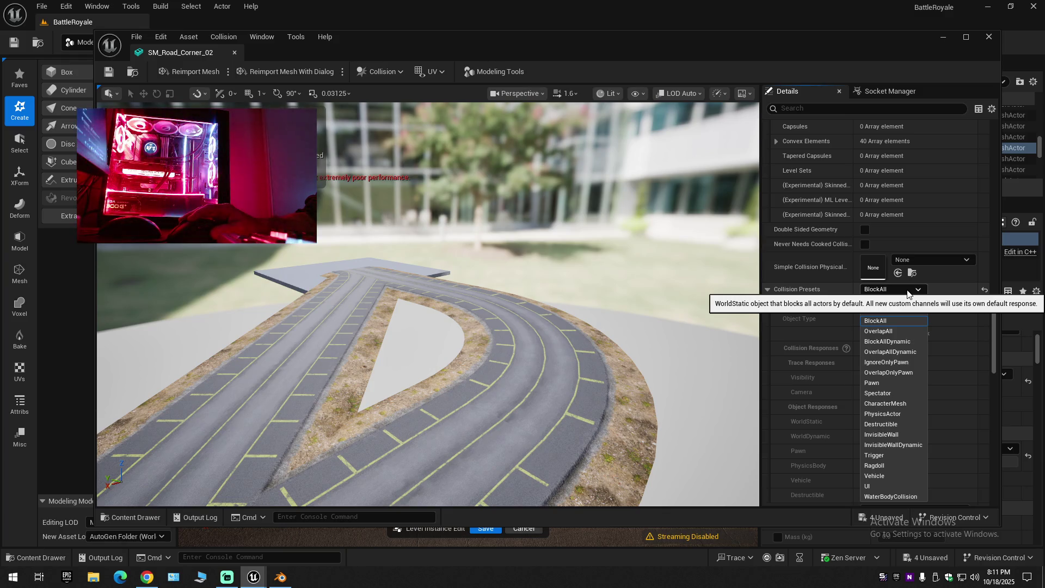
click(907, 291)
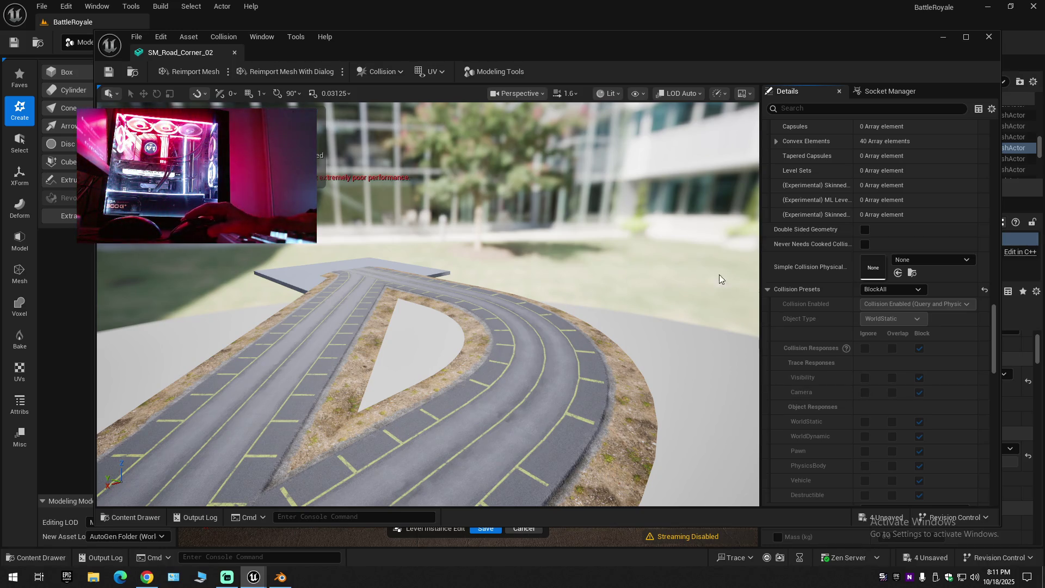
scroll(824, 409, down, 2)
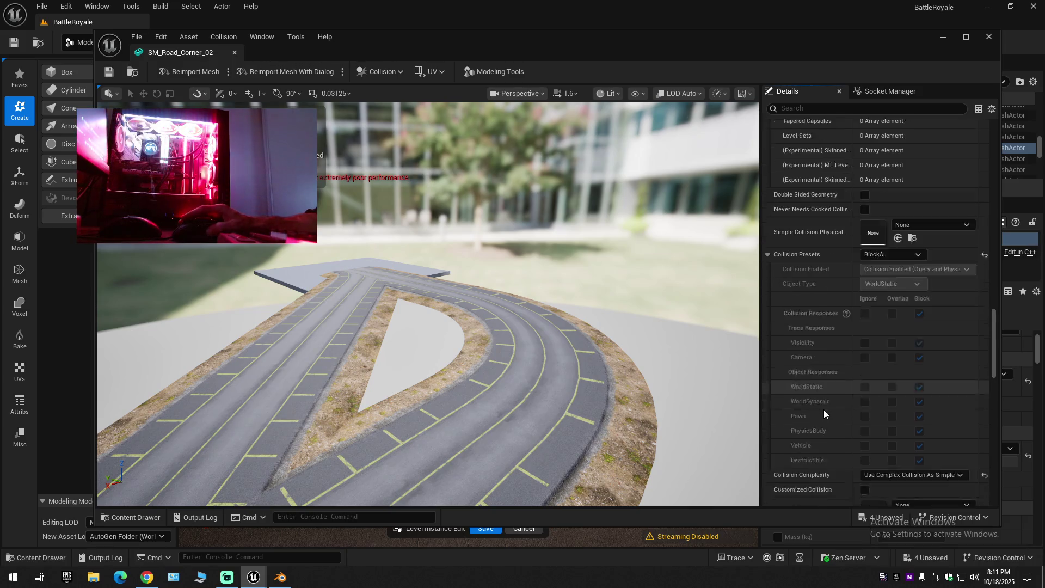
scroll(824, 409, down, 5)
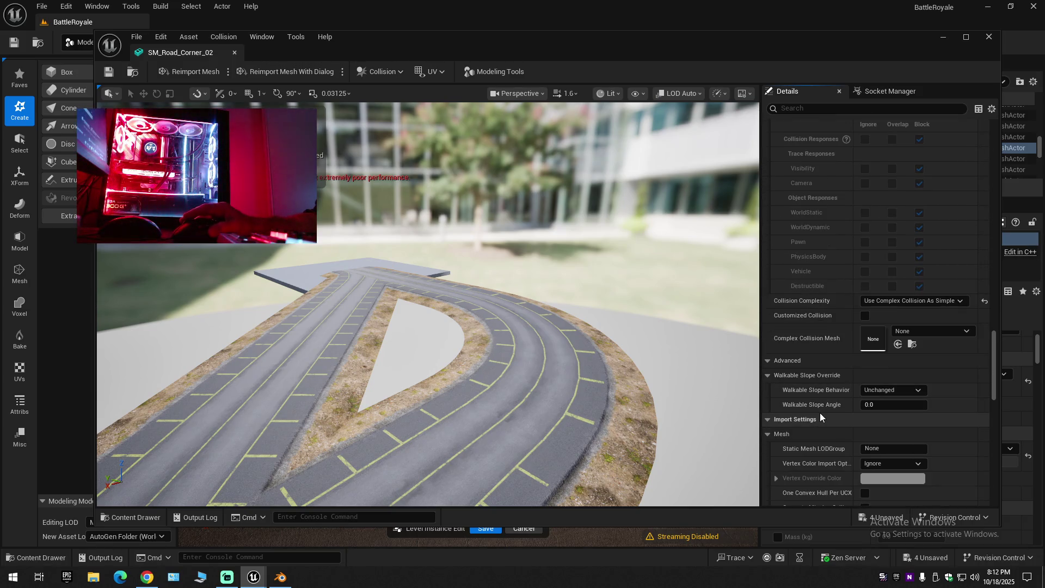